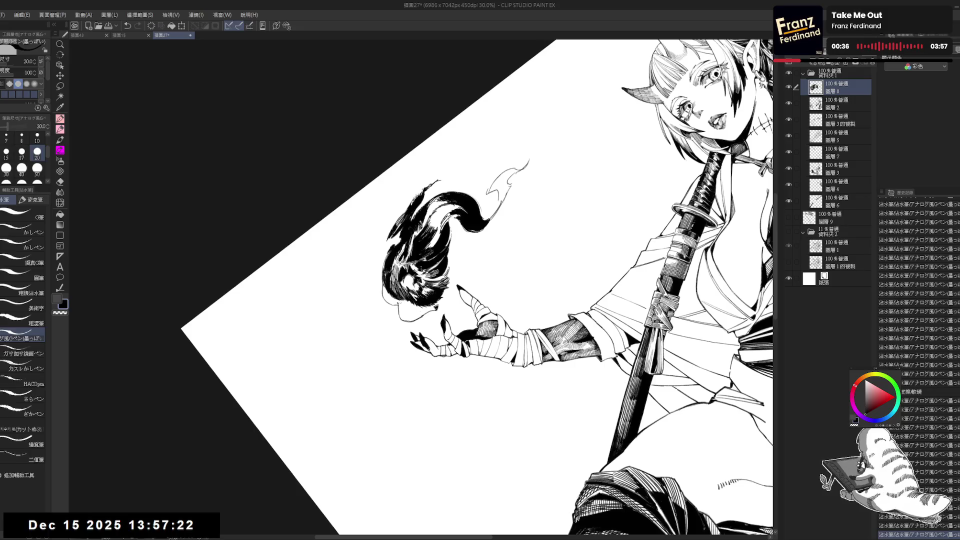
Step: Ink short G-pen hatching strokes through the hair tuft, tilting the canvas once
{"action": "left_click_drag", "start_coordinate": [440, 197], "coordinate": [429, 216]}
{"action": "left_click_drag", "start_coordinate": [441, 201], "coordinate": [428, 215]}
{"action": "mouse_move", "coordinate": [544, 273]}
{"action": "left_mouse_down"}
{"action": "mouse_move", "coordinate": [518, 274]}
{"action": "mouse_move", "coordinate": [403, 375]}
{"action": "mouse_move", "coordinate": [437, 335]}
{"action": "left_mouse_up"}
{"action": "left_click_drag", "start_coordinate": [440, 199], "coordinate": [428, 216]}
{"action": "mouse_move", "coordinate": [440, 201]}
{"action": "left_mouse_down"}
{"action": "mouse_move", "coordinate": [427, 217]}
{"action": "mouse_move", "coordinate": [437, 231]}
{"action": "left_mouse_up"}
{"action": "mouse_move", "coordinate": [449, 212]}
{"action": "left_mouse_down"}
{"action": "mouse_move", "coordinate": [438, 229]}
{"action": "mouse_move", "coordinate": [452, 221]}
{"action": "left_mouse_up"}
{"action": "mouse_move", "coordinate": [465, 209]}
{"action": "left_mouse_down"}
{"action": "mouse_move", "coordinate": [456, 220]}
{"action": "mouse_move", "coordinate": [501, 225]}
{"action": "mouse_move", "coordinate": [525, 210]}
{"action": "mouse_move", "coordinate": [475, 250]}
{"action": "mouse_move", "coordinate": [433, 242]}
{"action": "mouse_move", "coordinate": [458, 245]}
{"action": "mouse_move", "coordinate": [451, 235]}
{"action": "mouse_move", "coordinate": [480, 280]}
{"action": "left_mouse_up"}
Step: Rotate the canvas and add more hatching across the hair, then re-tilt the view
{"action": "key", "text": "r"}
{"action": "key", "text": "r"}
{"action": "mouse_move", "coordinate": [418, 232]}
{"action": "left_mouse_down"}
{"action": "mouse_move", "coordinate": [423, 254]}
{"action": "mouse_move", "coordinate": [428, 233]}
{"action": "left_mouse_up"}
{"action": "mouse_move", "coordinate": [431, 215]}
{"action": "left_mouse_down"}
{"action": "mouse_move", "coordinate": [442, 228]}
{"action": "mouse_move", "coordinate": [430, 281]}
{"action": "left_mouse_up"}
{"action": "key", "text": "ctrl+@"}
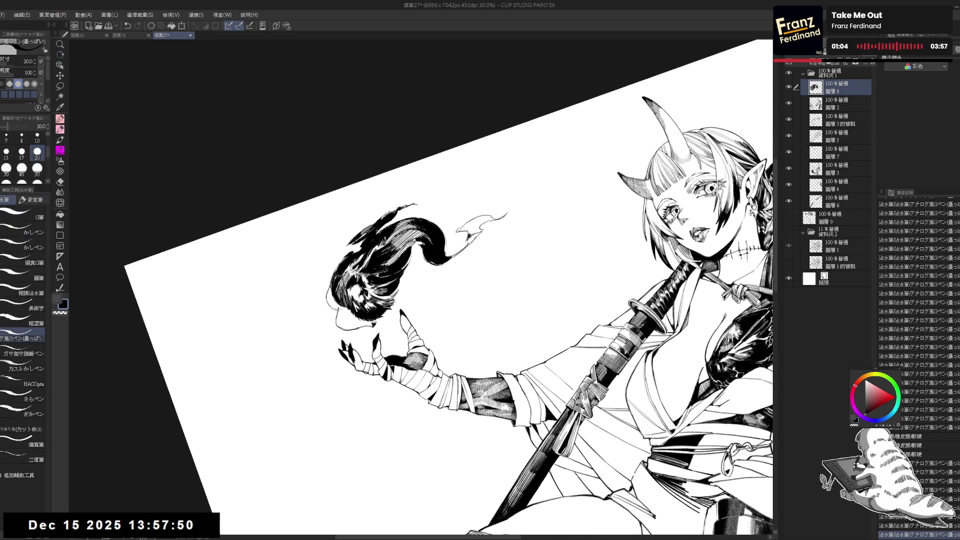
{"action": "mouse_move", "coordinate": [450, 250]}
{"action": "left_mouse_down"}
{"action": "mouse_move", "coordinate": [441, 270]}
{"action": "mouse_move", "coordinate": [330, 360]}
{"action": "left_mouse_up"}
{"action": "key", "text": "p"}
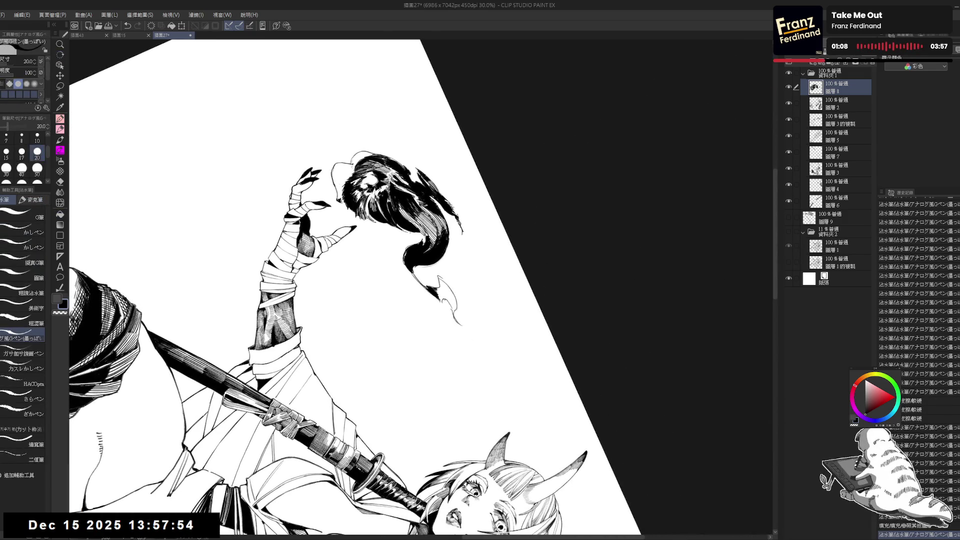
{"action": "left_click_drag", "start_coordinate": [401, 260], "coordinate": [433, 245]}
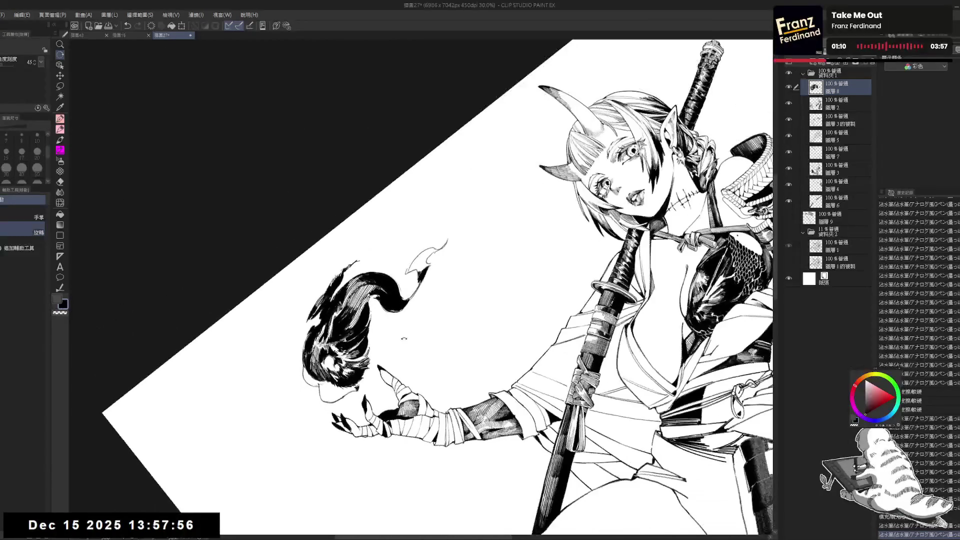
Step: Set the pen to size 25 and redo the undone strokes near the flame tip with Ctrl+Y
{"action": "key", "text": "e"}
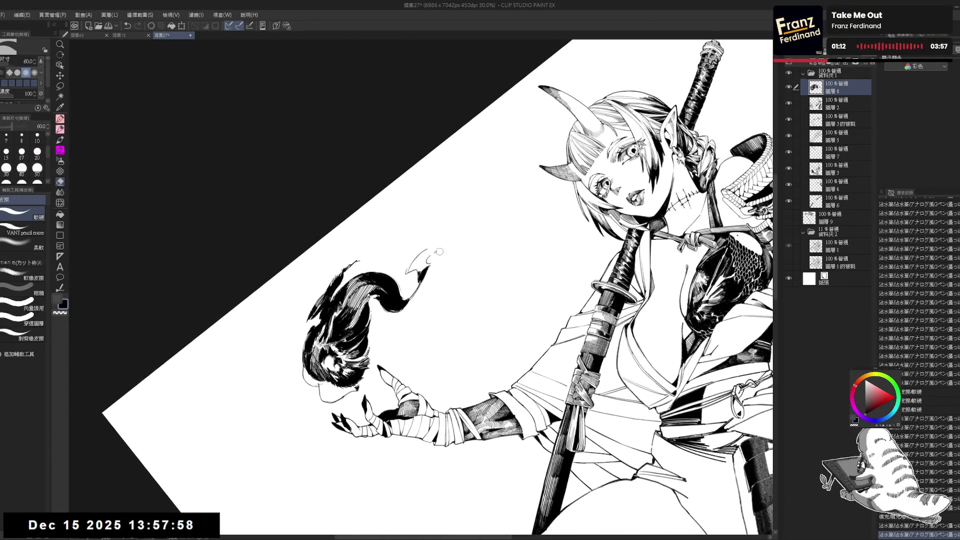
{"action": "key", "text": "p"}
{"action": "left_click_drag", "start_coordinate": [433, 248], "coordinate": [434, 259]}
{"action": "key", "text": "bracketright"}
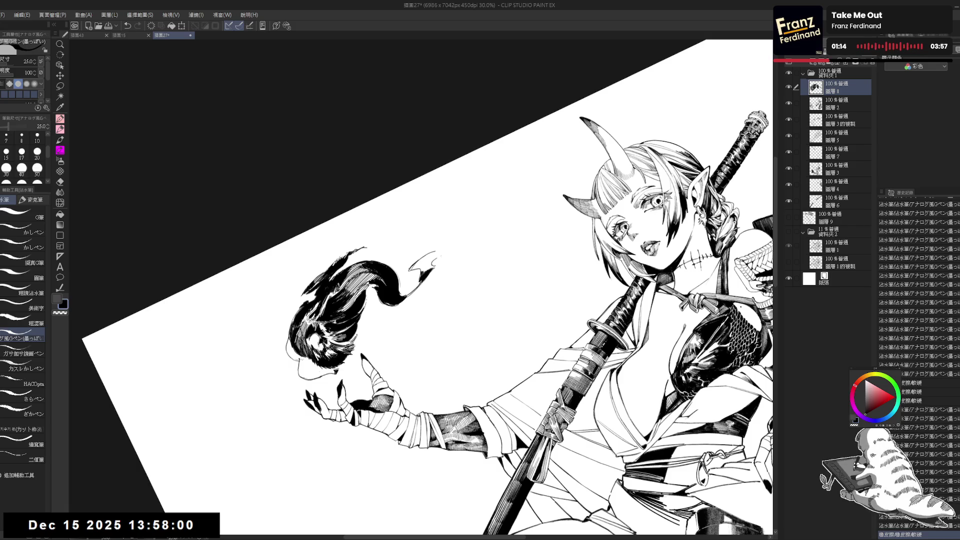
{"action": "key", "text": "ctrl+y"}
{"action": "key", "text": "ctrl+y"}
{"action": "key", "text": "ctrl+y"}
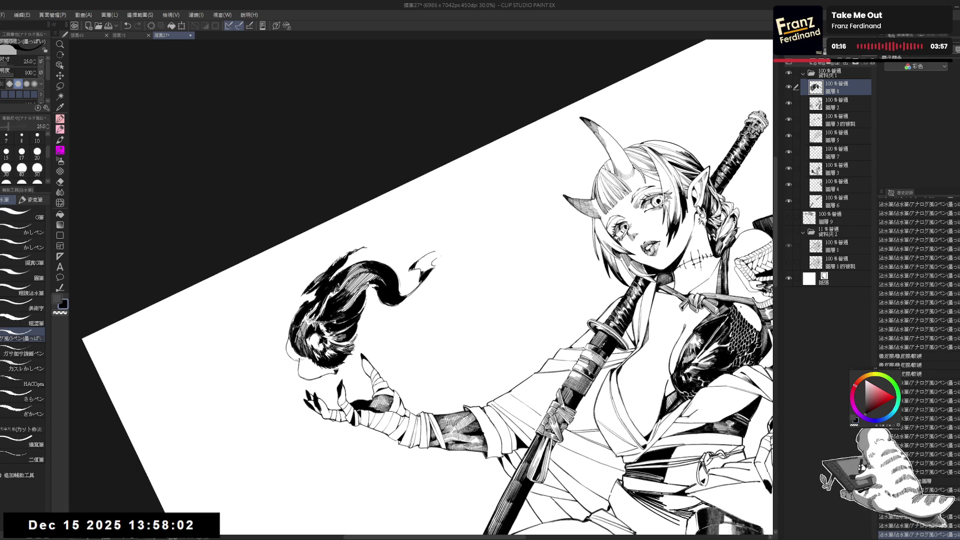
{"action": "key", "text": "ctrl+y"}
{"action": "key", "text": "ctrl+y"}
{"action": "key", "text": "ctrl+y"}
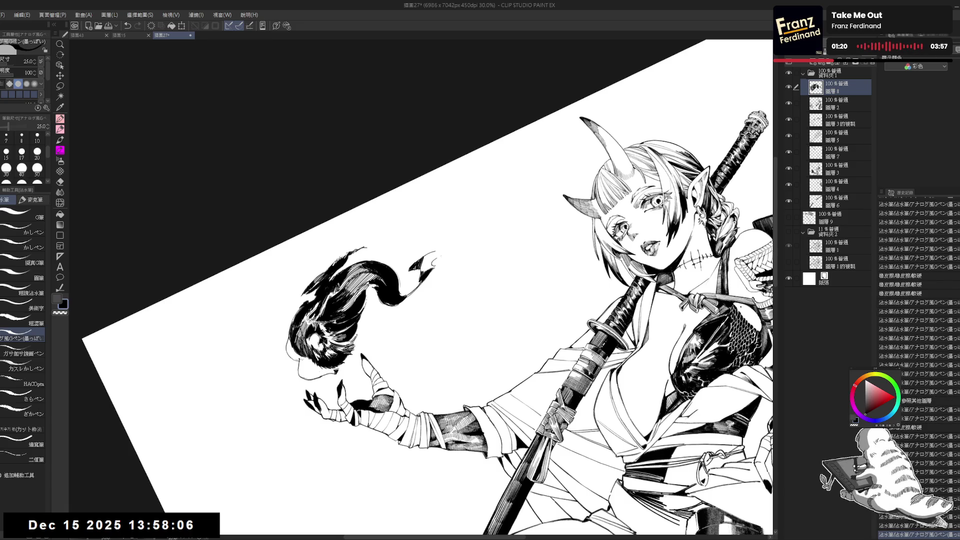
{"action": "key", "text": "ctrl+y"}
{"action": "key", "text": "ctrl+y"}
{"action": "key", "text": "ctrl+y"}
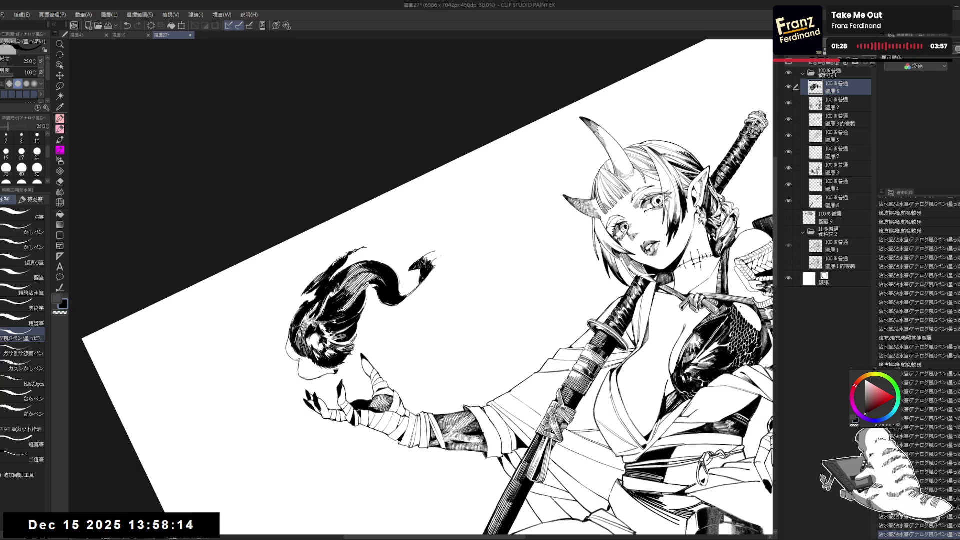
Step: Flip the canvas upside down and ink a sharp stroke at the tuft's tip at size 25
{"action": "left_click", "coordinate": [21, 167]}
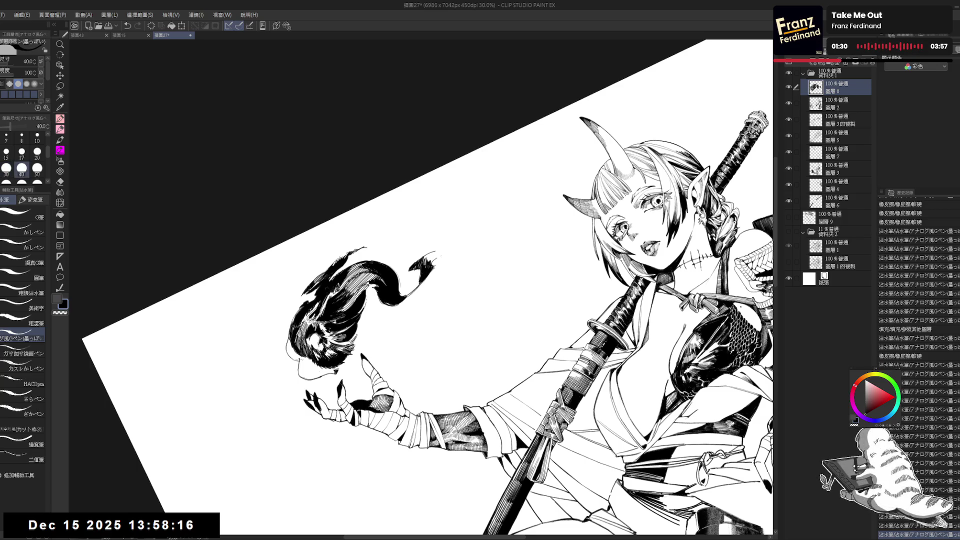
{"action": "key", "text": "bracketleft"}
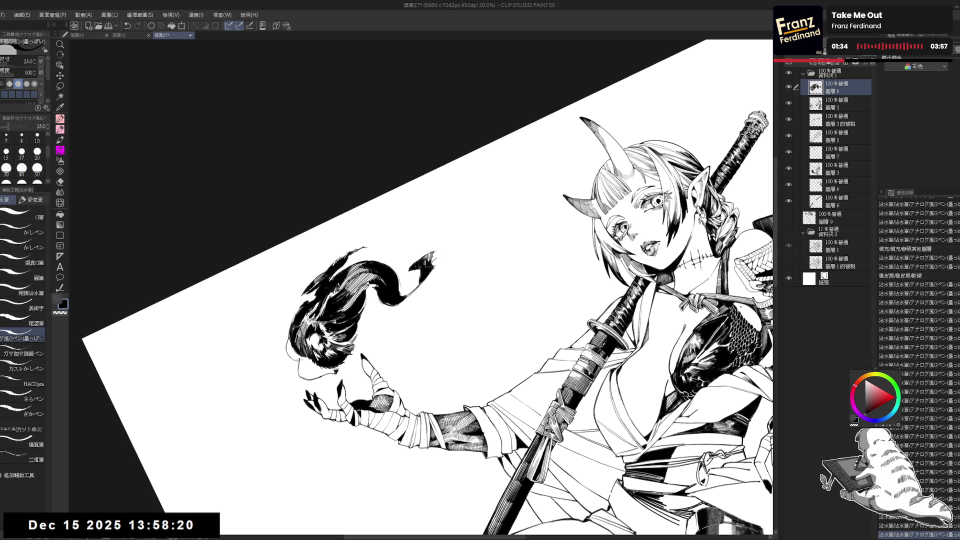
{"action": "key", "text": "r"}
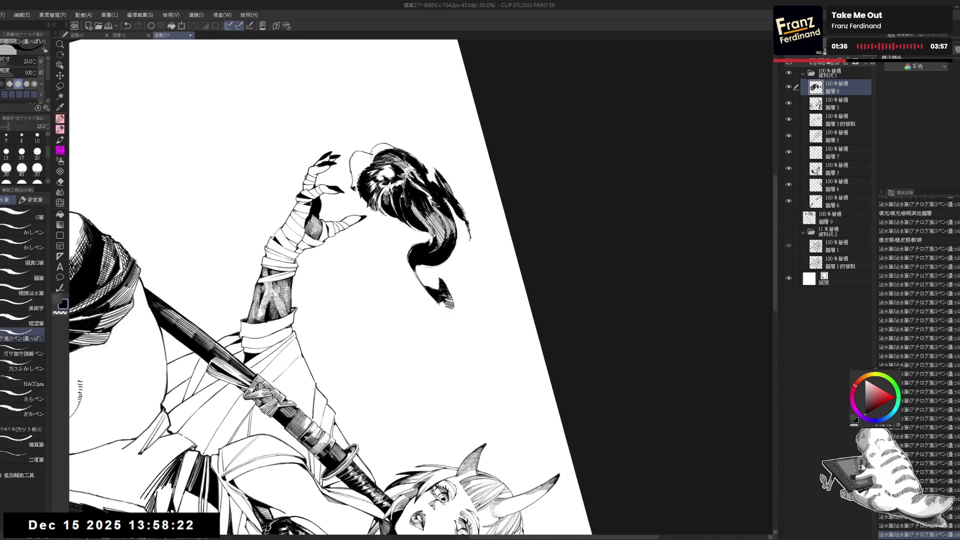
{"action": "left_click_drag", "start_coordinate": [452, 308], "coordinate": [453, 320]}
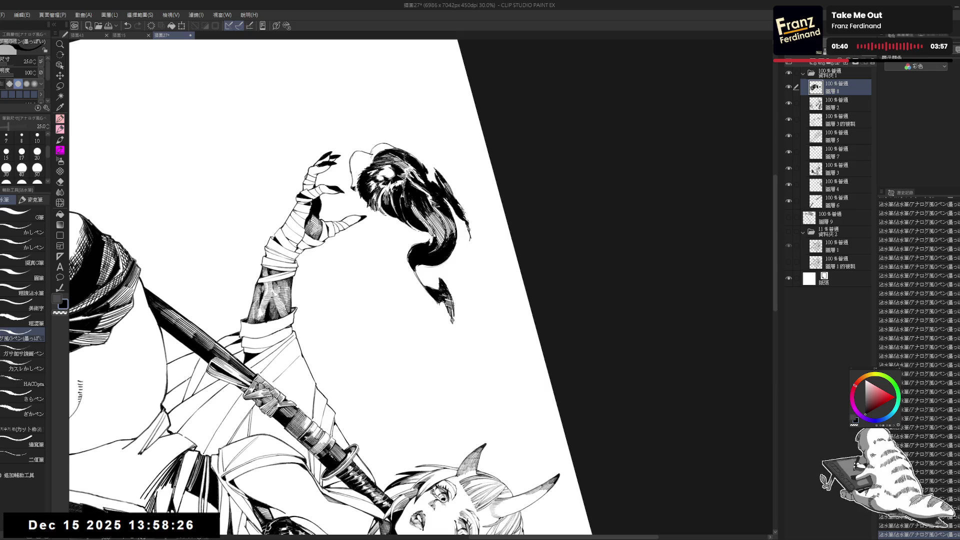
{"action": "key", "text": "c"}
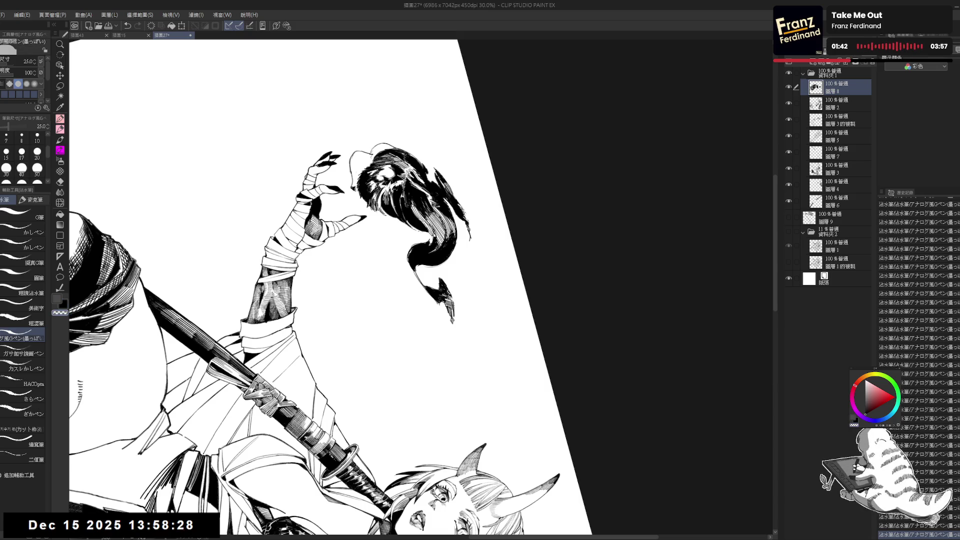
{"action": "key", "text": "ctrl+at"}
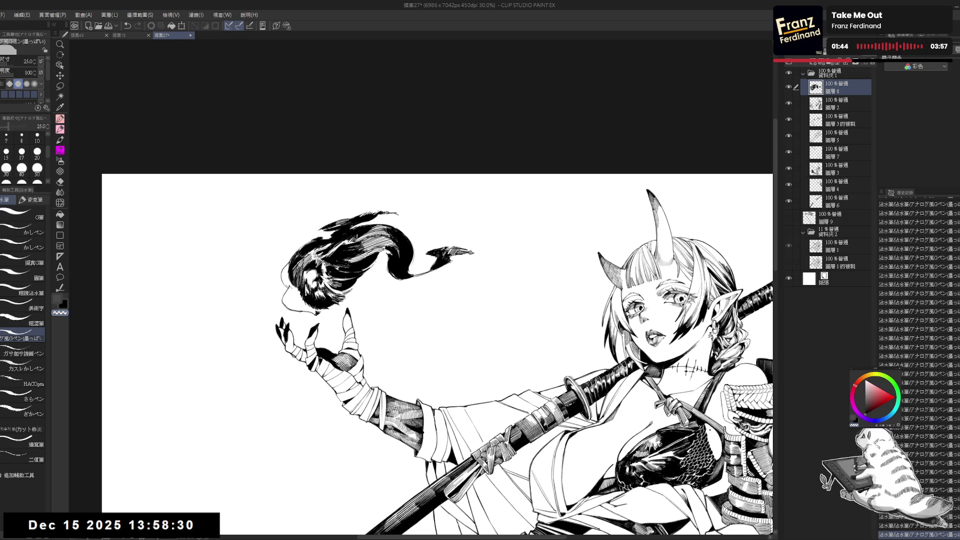
Step: Tilt the view counter-clockwise and add two small G-pen marks along the hair's left edge
{"action": "scroll", "coordinate": [439, 347], "scroll_direction": "down", "scroll_amount": 1}
{"action": "key", "text": "ctrl+minus"}
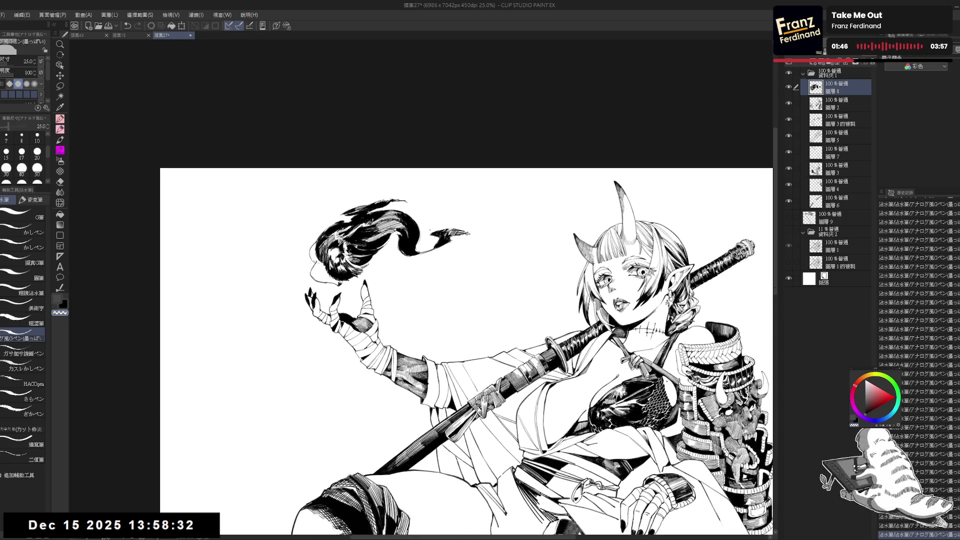
{"action": "key", "text": "e"}
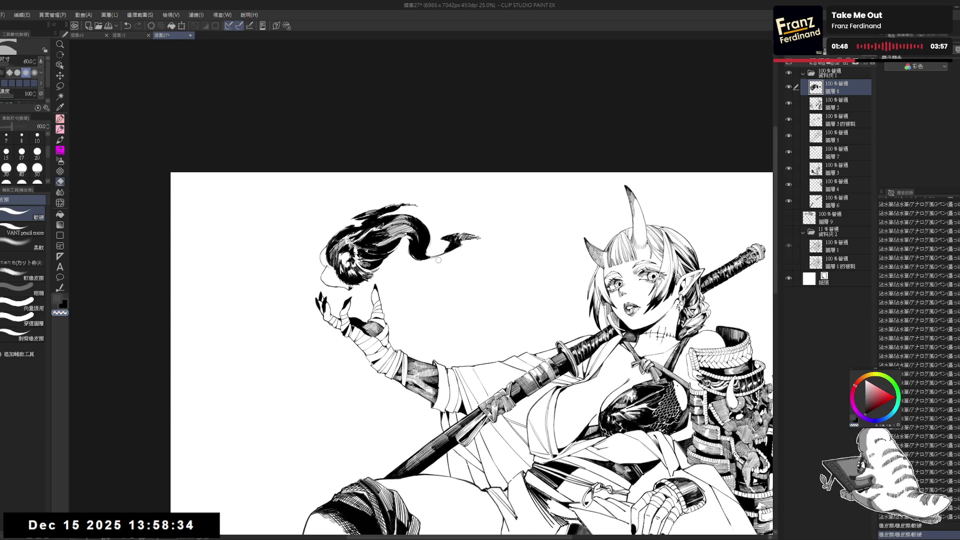
{"action": "key", "text": "p"}
{"action": "scroll", "coordinate": [430, 260], "scroll_direction": "up", "scroll_amount": 2}
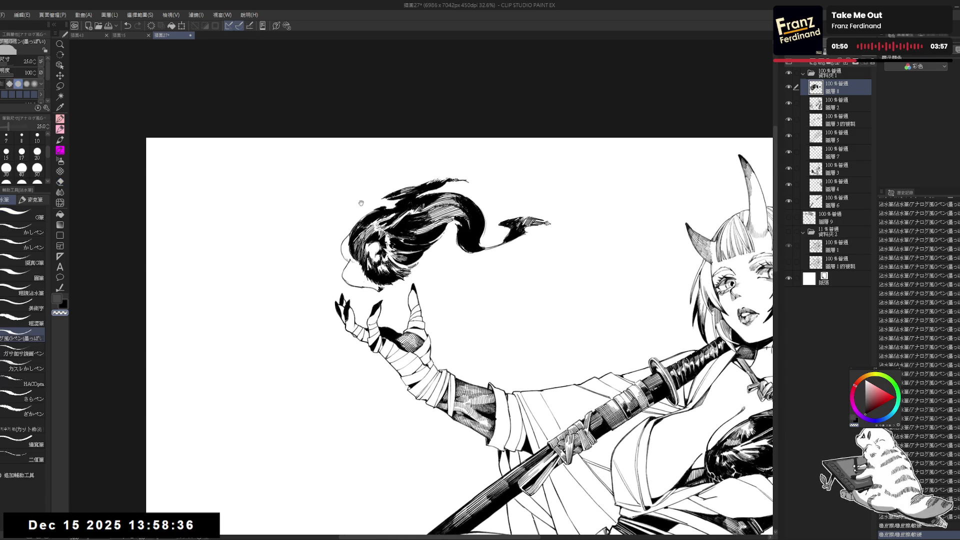
{"action": "left_click_drag", "start_coordinate": [355, 322], "coordinate": [370, 330]}
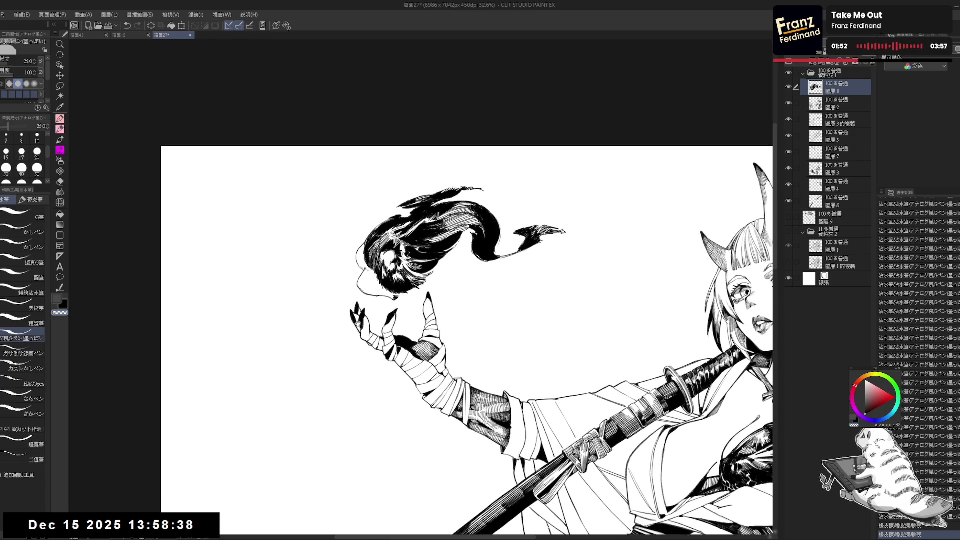
{"action": "key", "text": "r"}
{"action": "left_click_drag", "start_coordinate": [551, 360], "coordinate": [565, 330]}
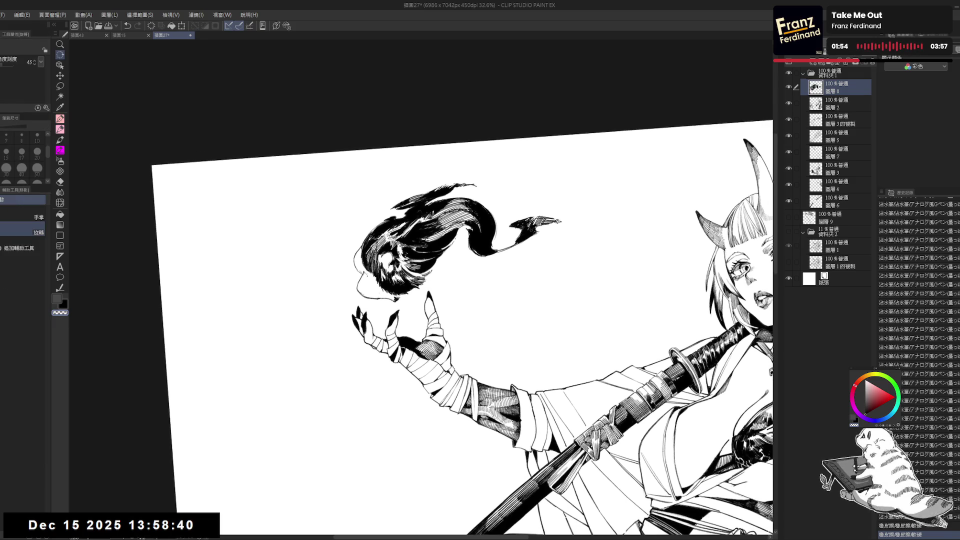
{"action": "key", "text": "p"}
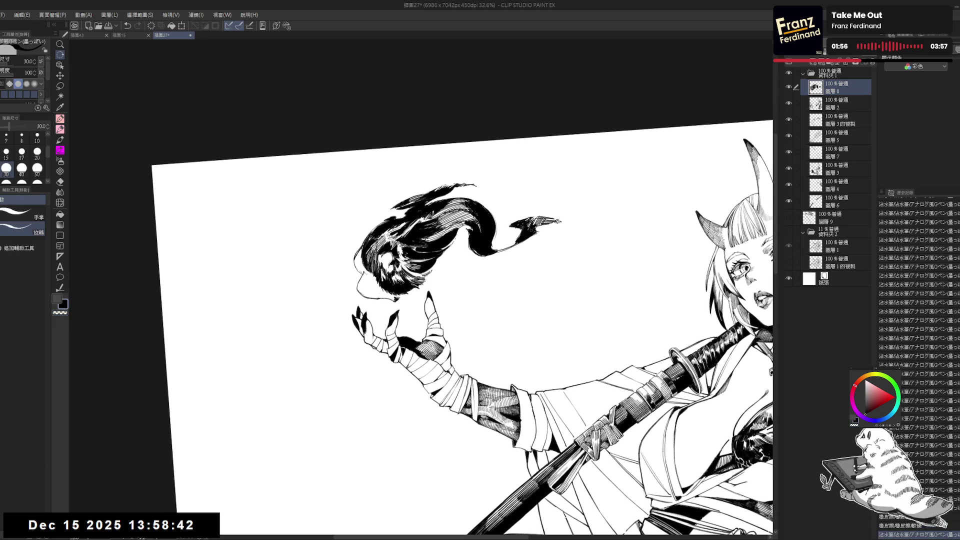
{"action": "left_click_drag", "start_coordinate": [362, 250], "coordinate": [358, 264]}
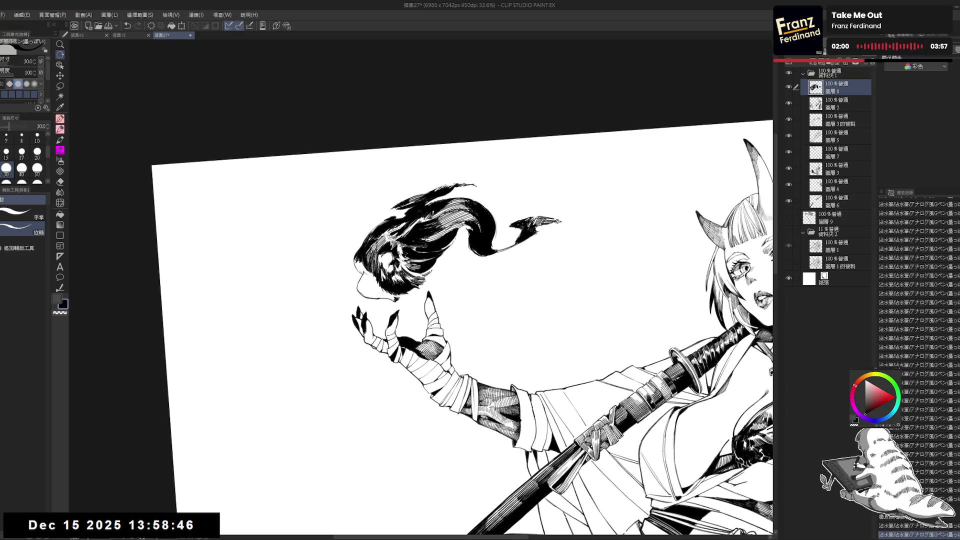
{"action": "mouse_move", "coordinate": [358, 260]}
{"action": "left_mouse_down"}
{"action": "mouse_move", "coordinate": [355, 271]}
{"action": "mouse_move", "coordinate": [369, 276]}
{"action": "left_mouse_up"}
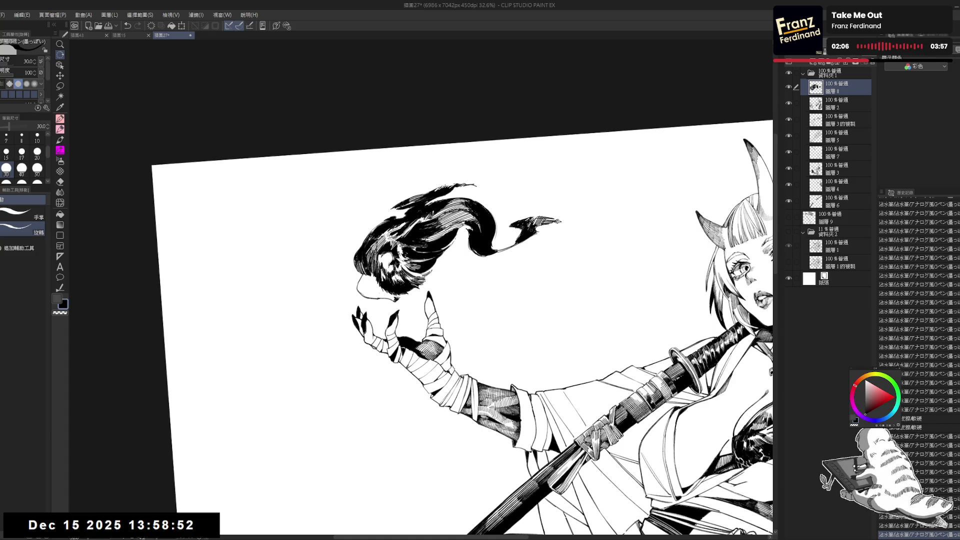
{"action": "scroll", "coordinate": [370, 270], "scroll_direction": "down", "scroll_amount": 2}
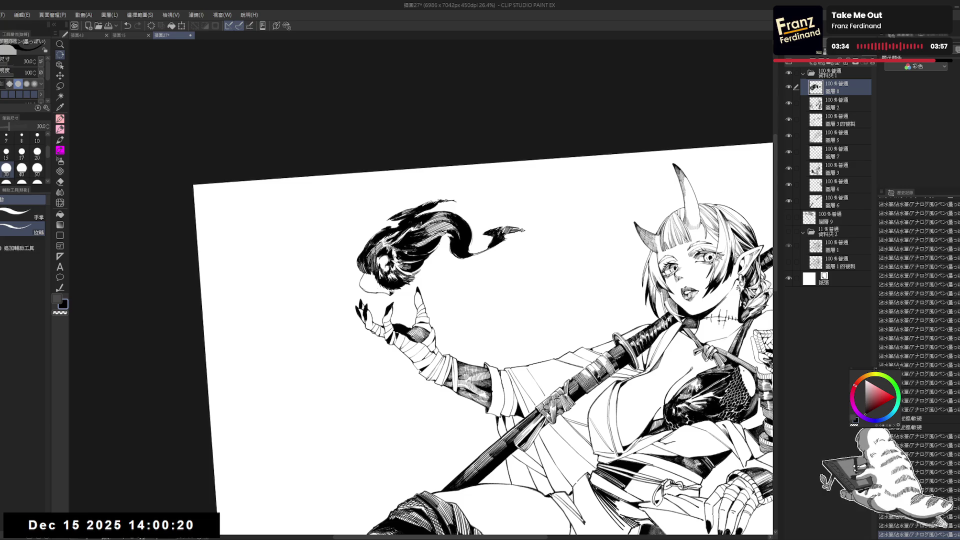
Step: Level and straighten the rotated canvas view around the raised hand
{"action": "left_click_drag", "start_coordinate": [375, 276], "coordinate": [379, 280]}
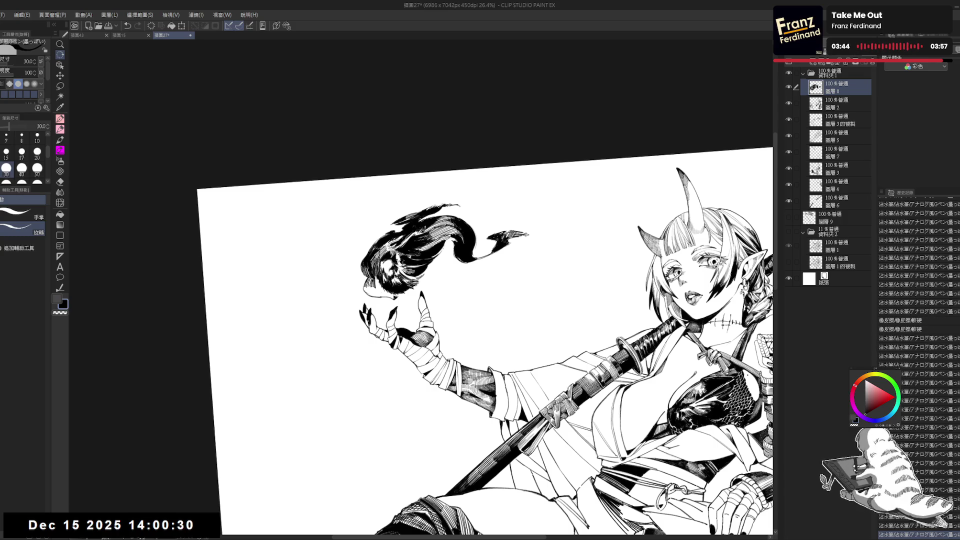
{"action": "left_click_drag", "start_coordinate": [373, 276], "coordinate": [350, 261]}
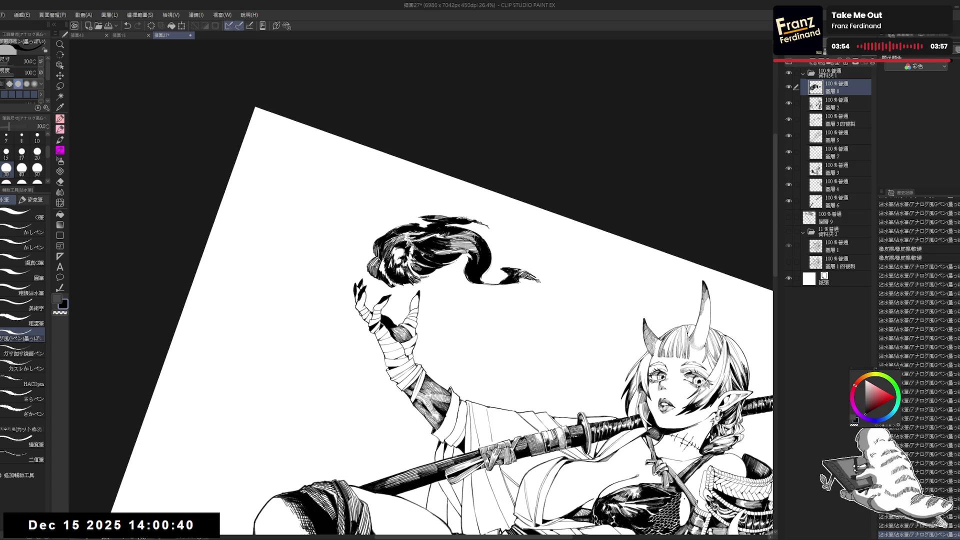
{"action": "key", "text": "ctrl+@"}
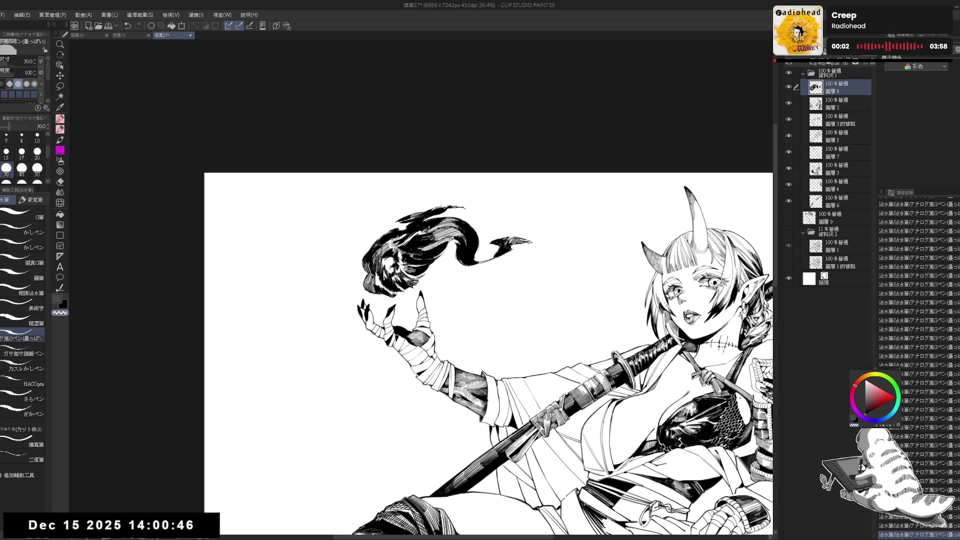
{"action": "key", "text": "asciicircum"}
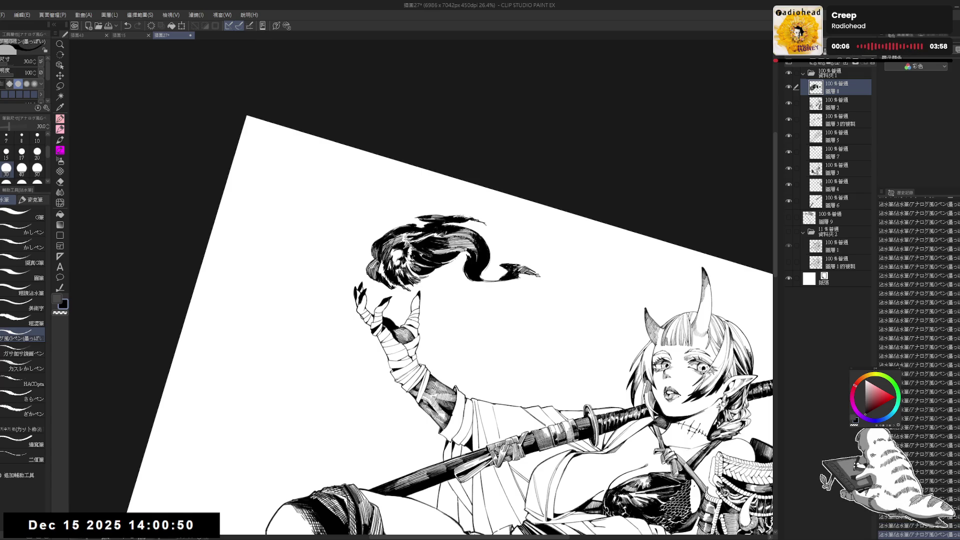
{"action": "key", "text": "minus"}
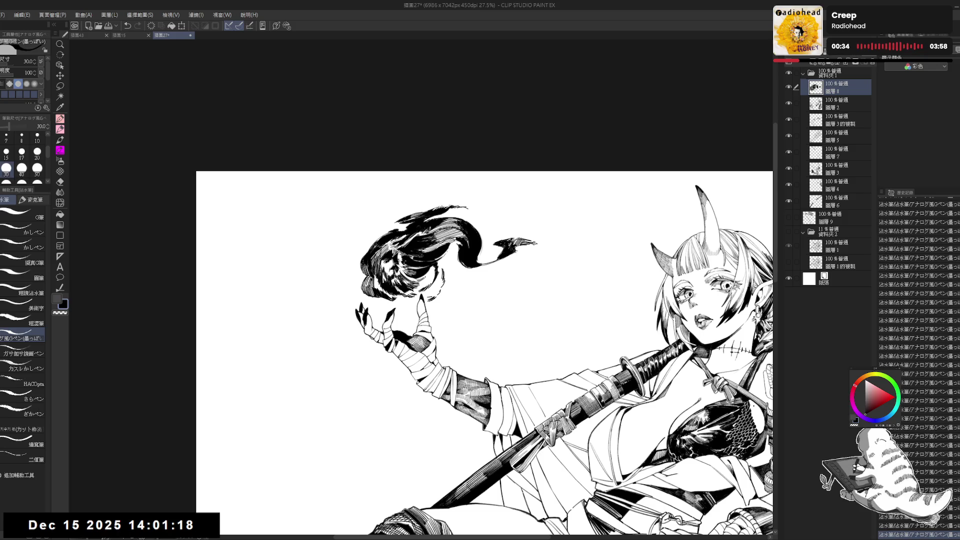
Step: Erase stray ink near the raised hand with a size-100 eraser, then return to the G-pen
{"action": "scroll", "coordinate": [426, 280], "scroll_direction": "down", "scroll_amount": 1}
{"action": "key", "text": "e"}
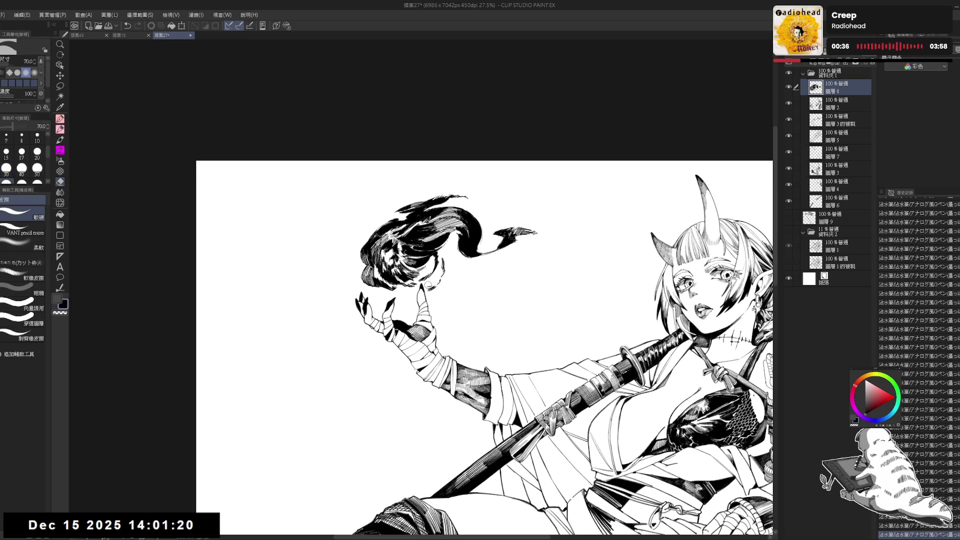
{"action": "mouse_move", "coordinate": [429, 287]}
{"action": "left_mouse_down"}
{"action": "mouse_move", "coordinate": [439, 295]}
{"action": "mouse_move", "coordinate": [432, 292]}
{"action": "mouse_move", "coordinate": [444, 282]}
{"action": "mouse_move", "coordinate": [438, 297]}
{"action": "mouse_move", "coordinate": [463, 286]}
{"action": "left_mouse_up"}
{"action": "key", "text": "bracketright"}
{"action": "key", "text": "p"}
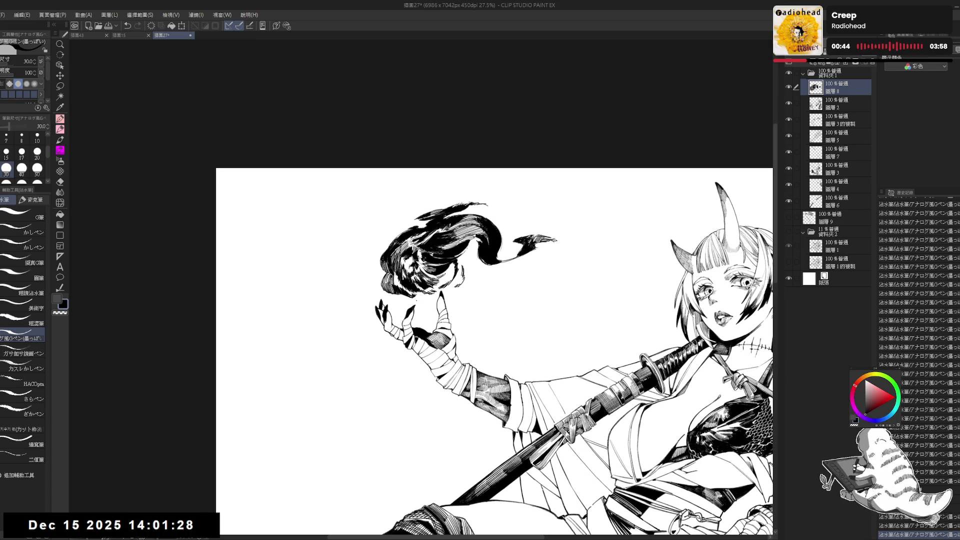
{"action": "left_click_drag", "start_coordinate": [404, 295], "coordinate": [412, 300]}
{"action": "key", "text": "ctrl+z"}
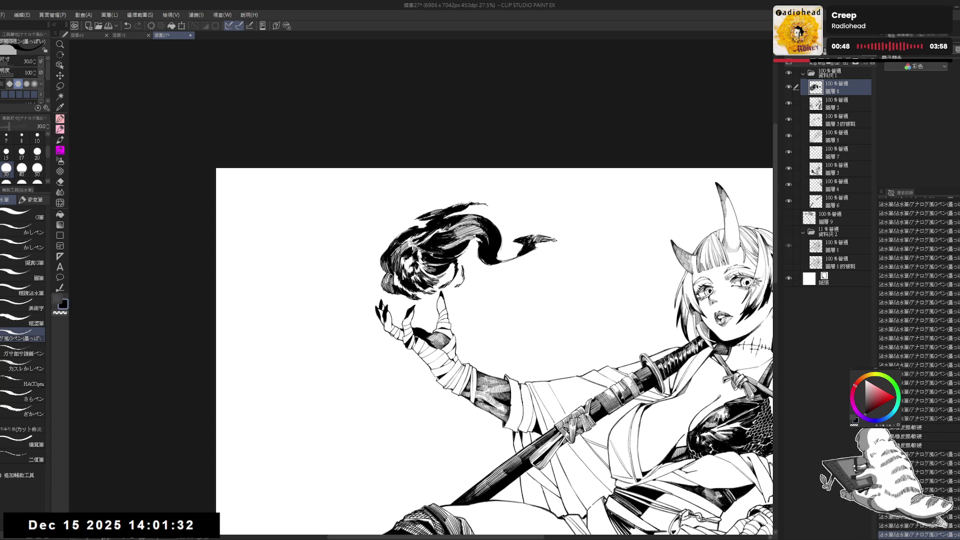
{"action": "scroll", "coordinate": [536, 240], "scroll_direction": "down", "scroll_amount": 2}
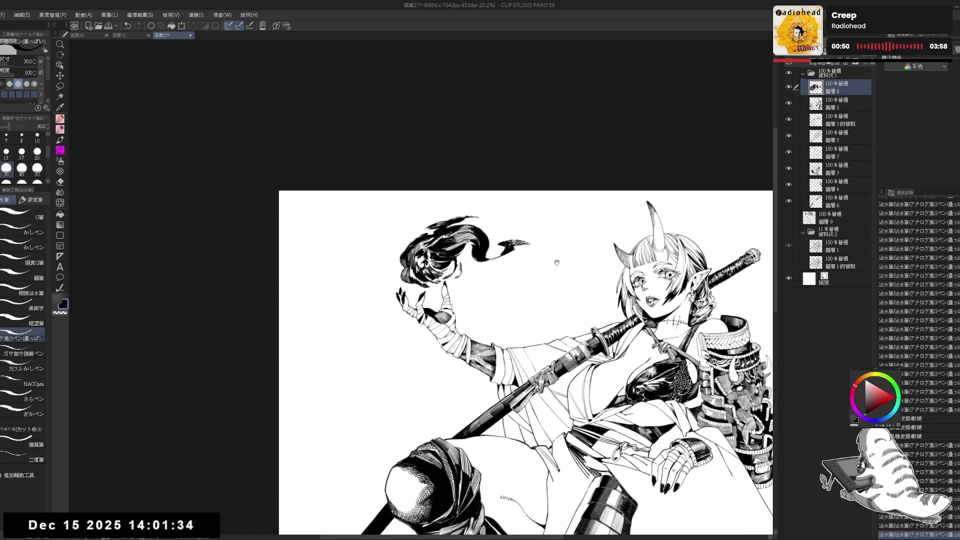
Step: Fit the whole figure in view, check it mirrored, and save with Ctrl+S
{"action": "left_click_drag", "start_coordinate": [557, 262], "coordinate": [526, 222]}
{"action": "scroll", "coordinate": [444, 225], "scroll_direction": "down", "scroll_amount": 1}
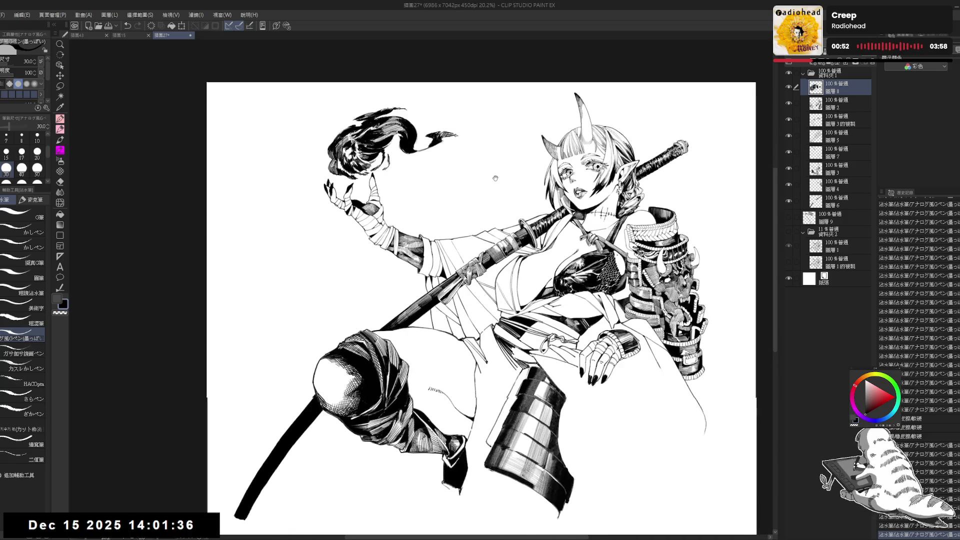
{"action": "left_click_drag", "start_coordinate": [444, 224], "coordinate": [399, 166]}
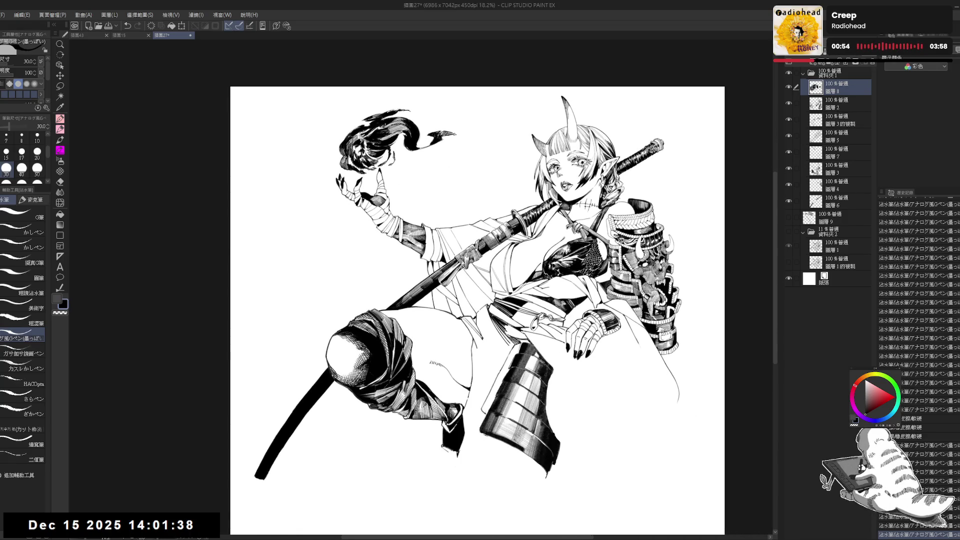
{"action": "key", "text": "h"}
{"action": "key", "text": "h"}
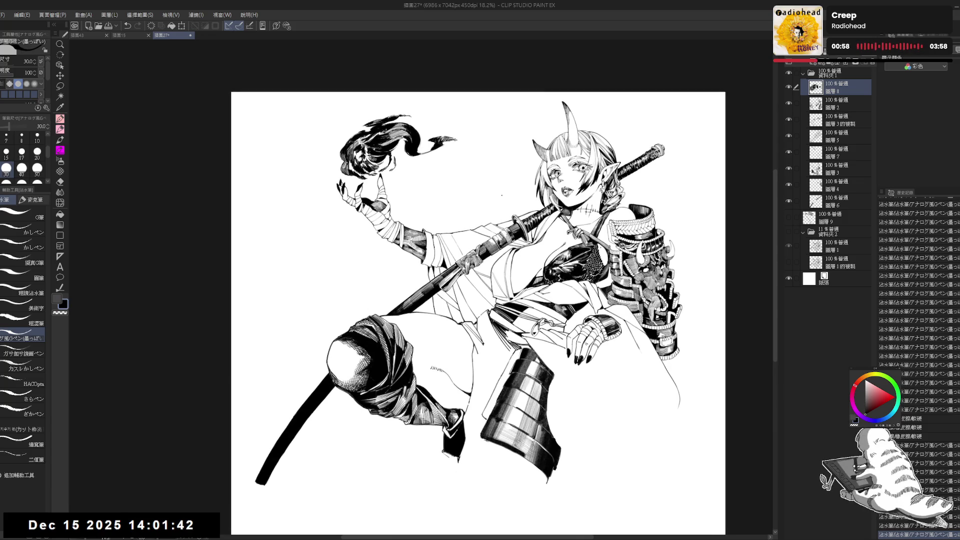
{"action": "left_click_drag", "start_coordinate": [502, 195], "coordinate": [494, 210]}
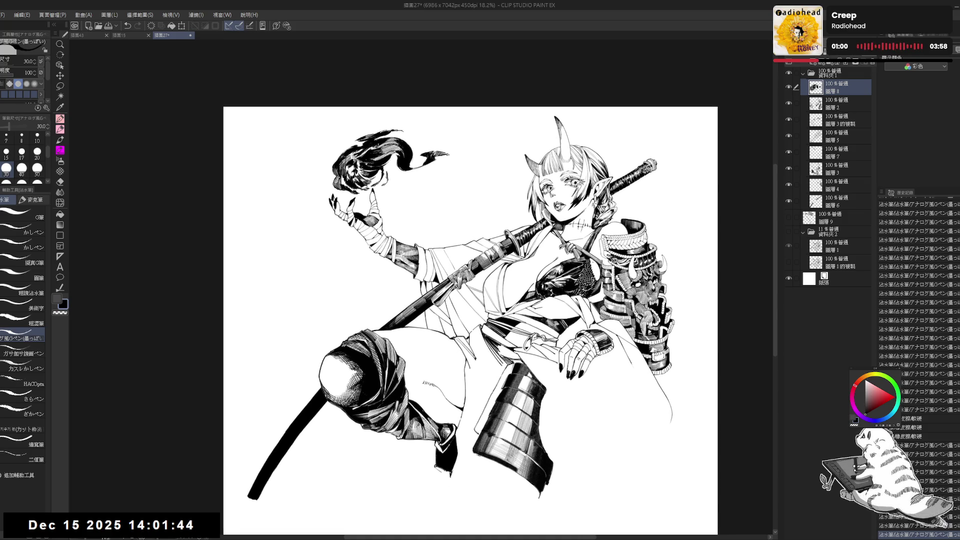
{"action": "key", "text": "ctrl+s"}
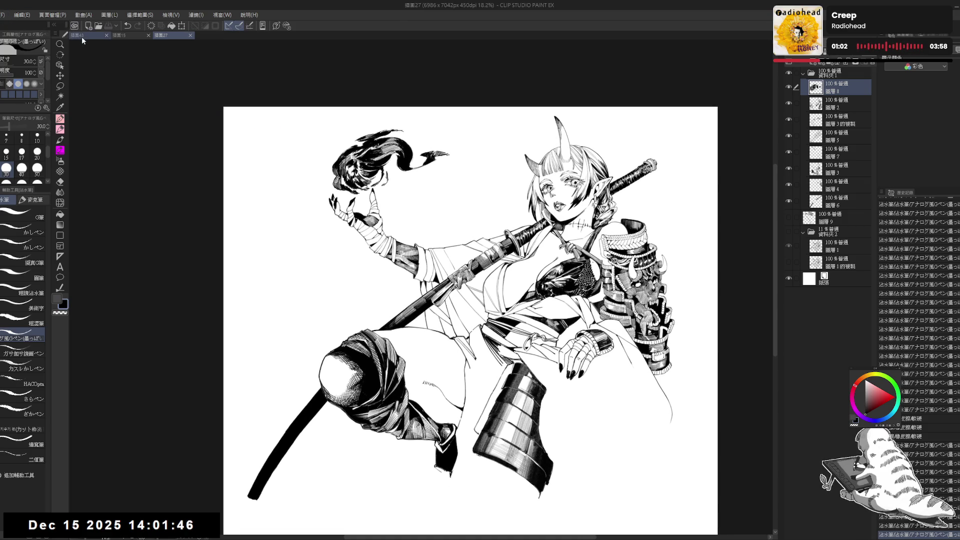
Step: In the knight document, fade the sketch layer to 17% and select the ink layer
{"action": "left_click", "coordinate": [81, 37]}
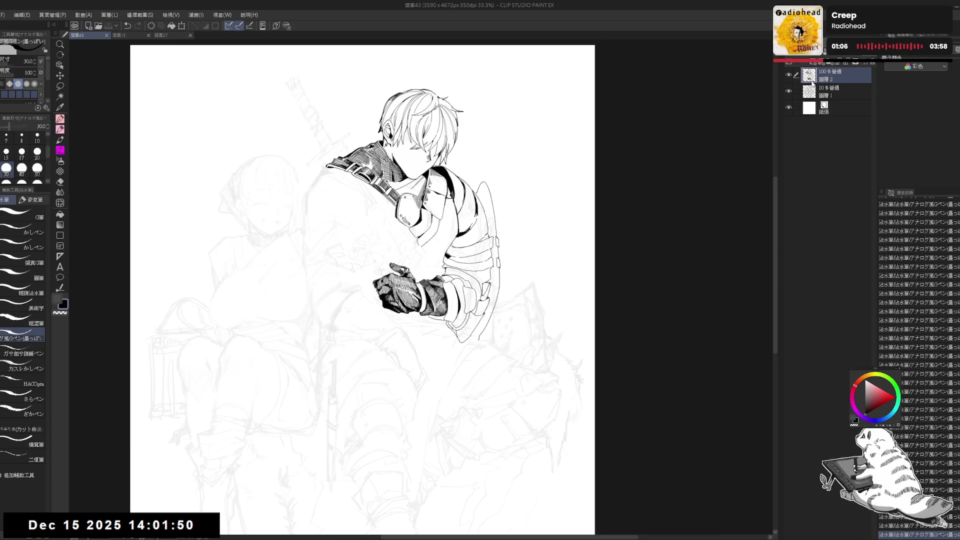
{"action": "left_click", "coordinate": [836, 93]}
{"action": "mouse_move", "coordinate": [846, 52]}
{"action": "left_mouse_down"}
{"action": "mouse_move", "coordinate": [873, 52]}
{"action": "mouse_move", "coordinate": [848, 52]}
{"action": "left_mouse_up"}
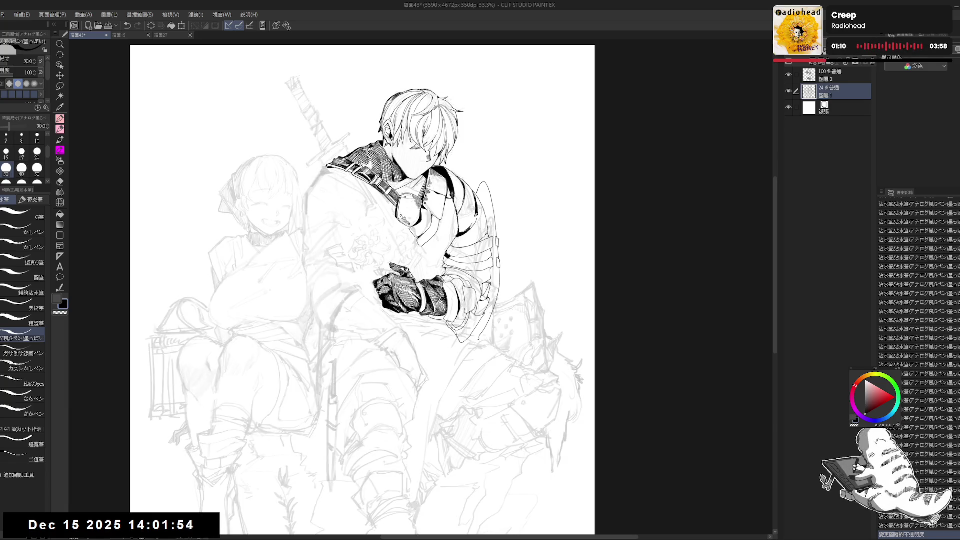
{"action": "left_click_drag", "start_coordinate": [518, 150], "coordinate": [538, 155]}
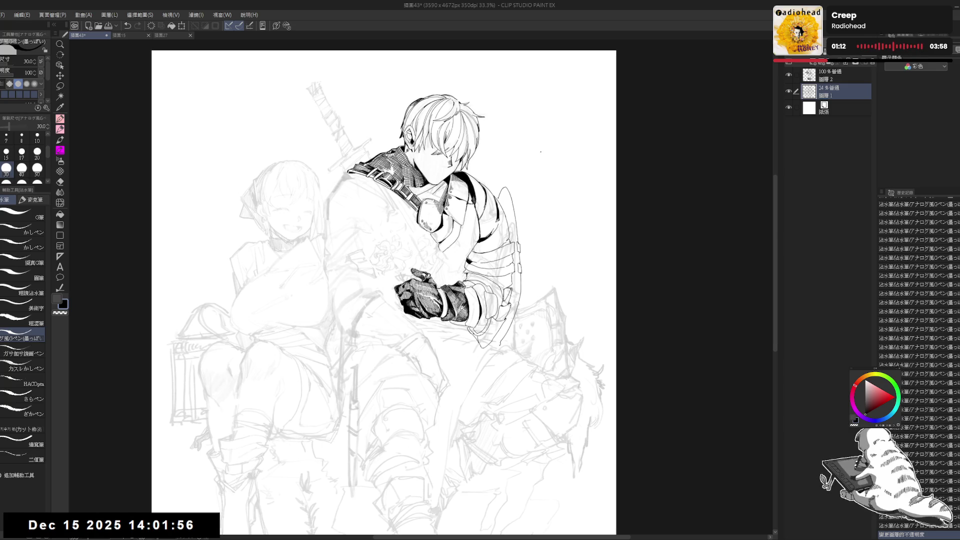
{"action": "left_click", "coordinate": [841, 75]}
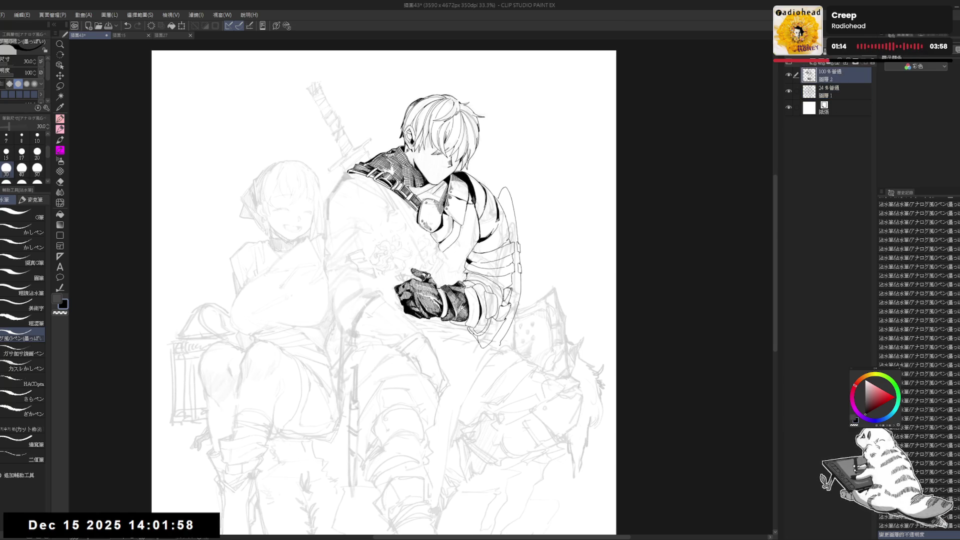
{"action": "left_click", "coordinate": [840, 91]}
{"action": "left_click_drag", "start_coordinate": [848, 52], "coordinate": [846, 52]}
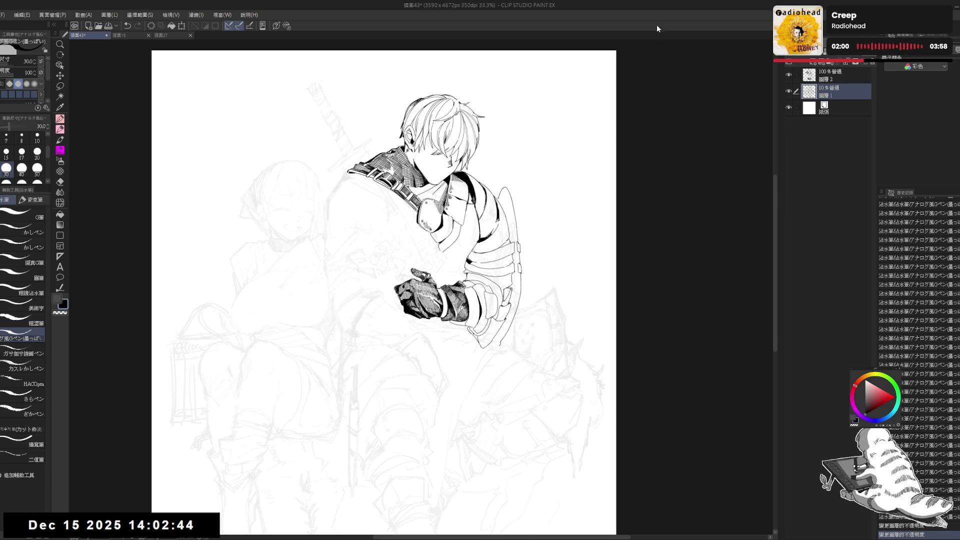
{"action": "left_click", "coordinate": [840, 76]}
Step: Test small pen marks near the gauntlet at sizes 25 and 17, undoing them after a mirror check
{"action": "scroll", "coordinate": [460, 303], "scroll_direction": "up", "scroll_amount": 1}
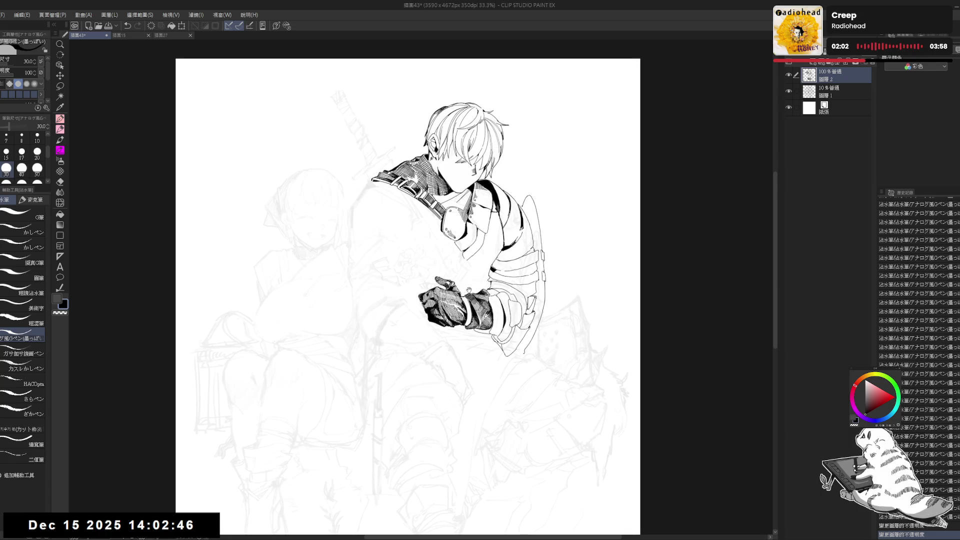
{"action": "scroll", "coordinate": [395, 290], "scroll_direction": "up", "scroll_amount": 1}
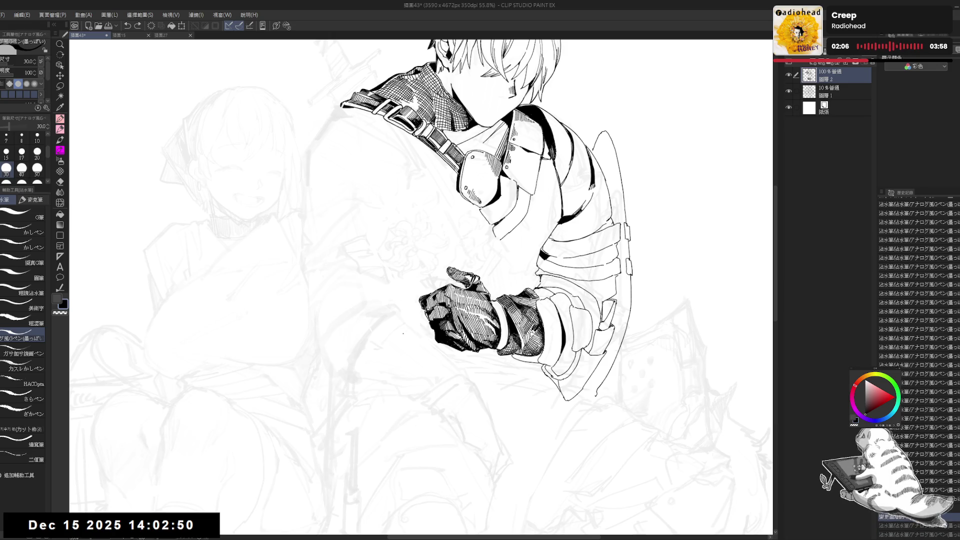
{"action": "left_click", "coordinate": [397, 318]}
{"action": "key", "text": "bracketleft"}
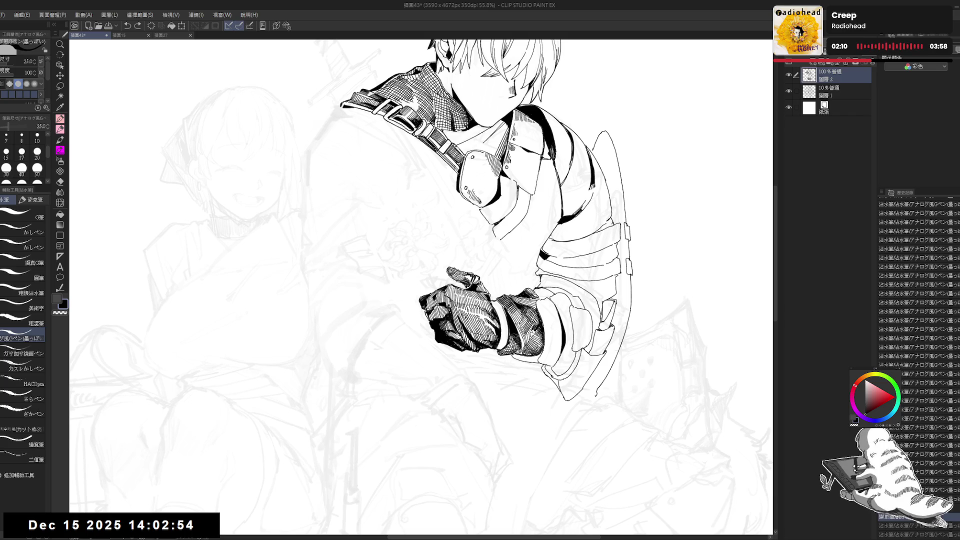
{"action": "key", "text": "ctrl+y"}
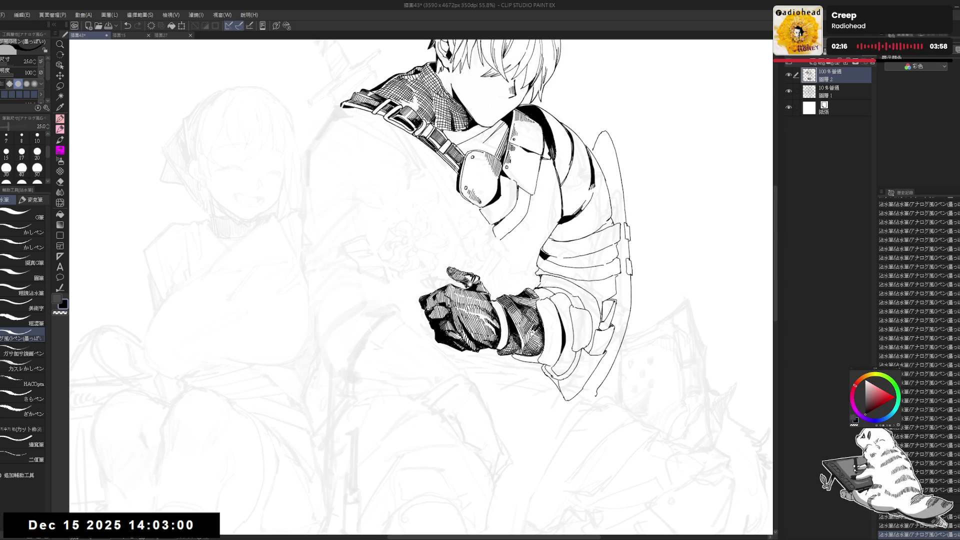
{"action": "left_click_drag", "start_coordinate": [421, 287], "coordinate": [414, 296]}
{"action": "key", "text": "ctrl+z"}
{"action": "key", "text": "bracketleft"}
{"action": "key", "text": "bracketleft"}
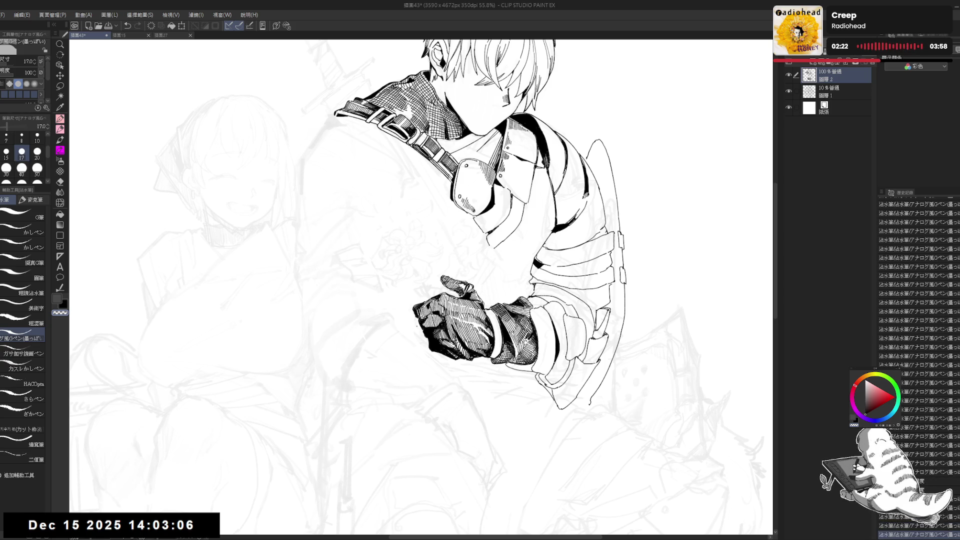
{"action": "scroll", "coordinate": [417, 325], "scroll_direction": "down", "scroll_amount": 2}
{"action": "key", "text": "h"}
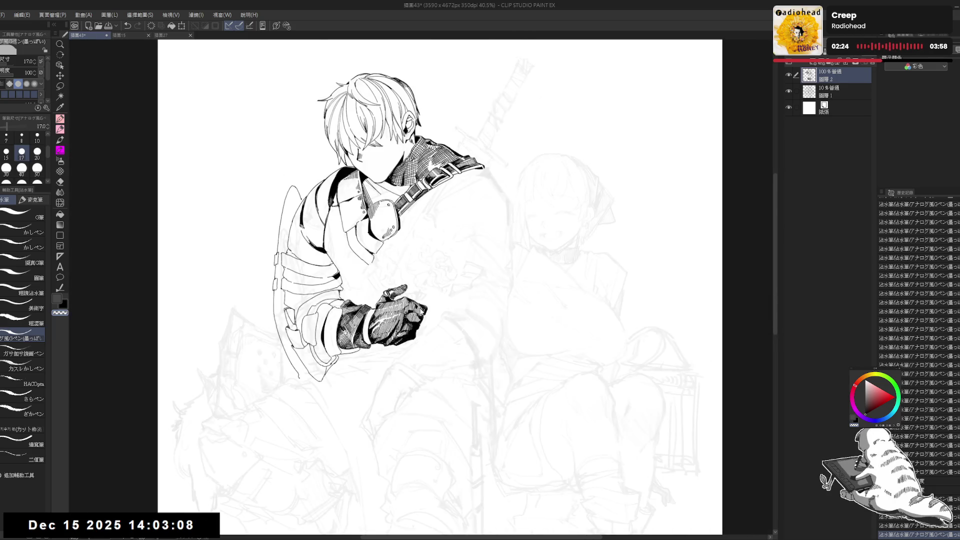
{"action": "key", "text": "h"}
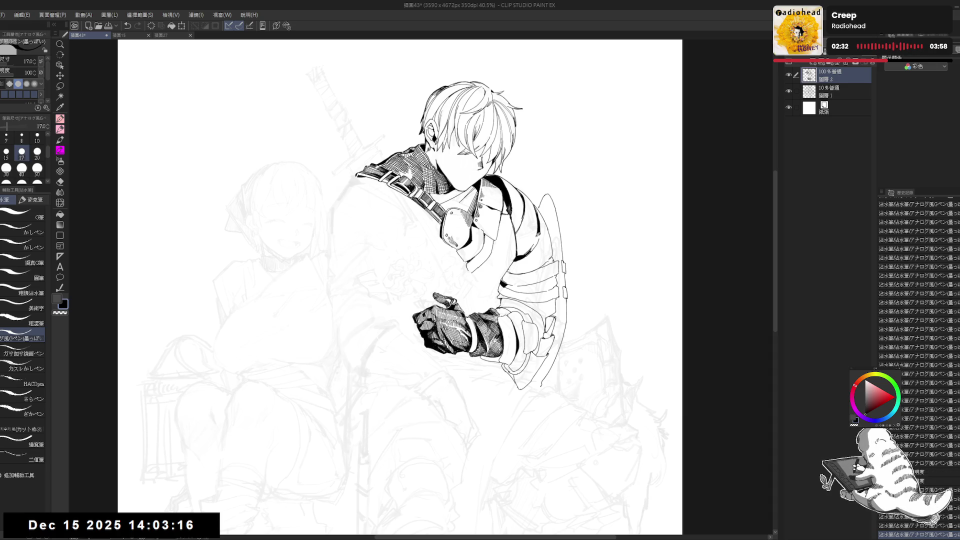
{"action": "key", "text": "ctrl+z"}
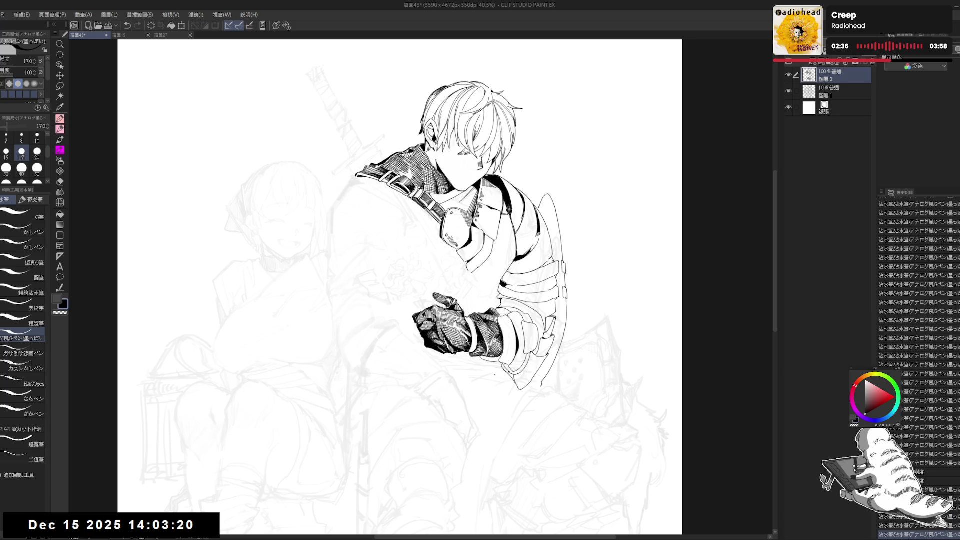
Step: Frame the head and gauntlet, set the pen to 15, and draw the flower's first curve
{"action": "mouse_move", "coordinate": [475, 333]}
{"action": "left_mouse_down"}
{"action": "mouse_move", "coordinate": [483, 339]}
{"action": "mouse_move", "coordinate": [484, 327]}
{"action": "left_mouse_up"}
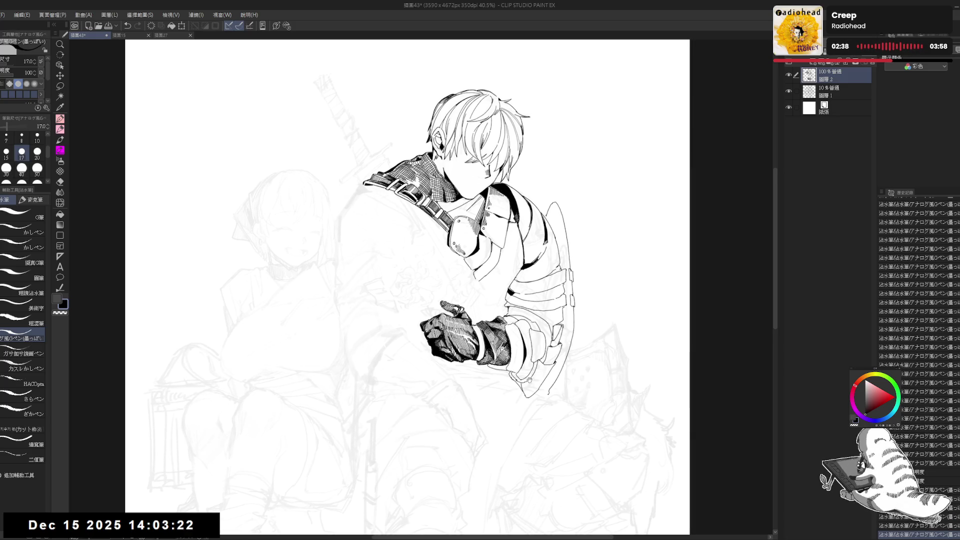
{"action": "left_click_drag", "start_coordinate": [555, 344], "coordinate": [551, 342]}
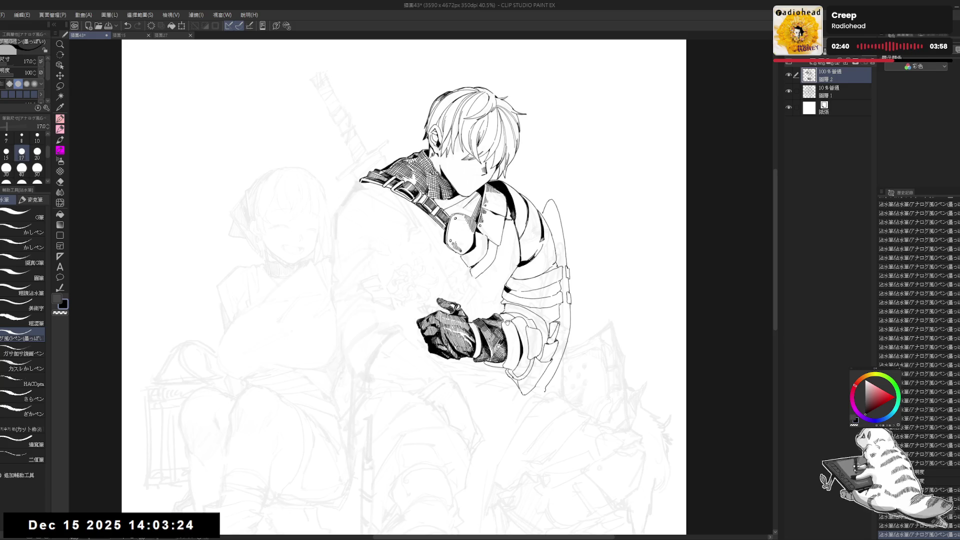
{"action": "scroll", "coordinate": [454, 305], "scroll_direction": "up", "scroll_amount": 1}
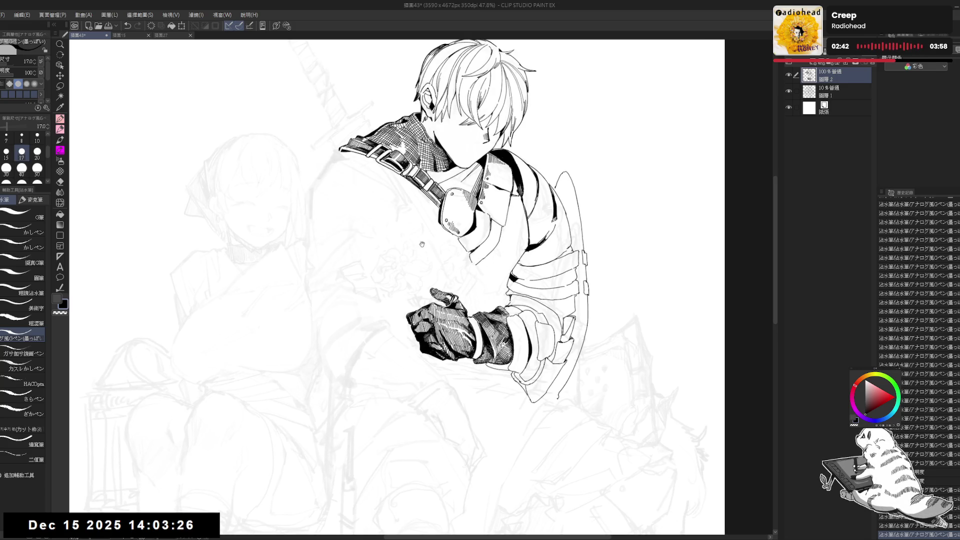
{"action": "left_click_drag", "start_coordinate": [427, 282], "coordinate": [433, 307]}
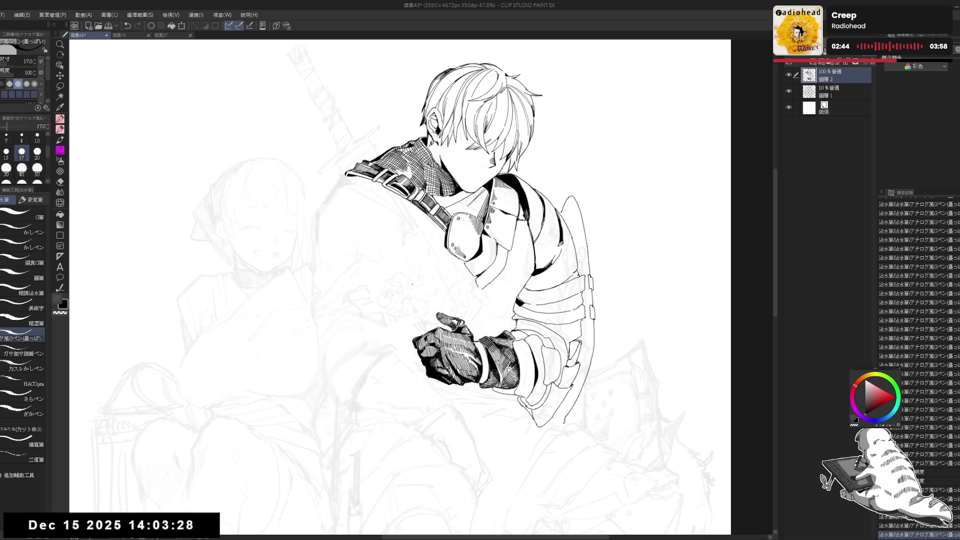
{"action": "key", "text": "bracketleft"}
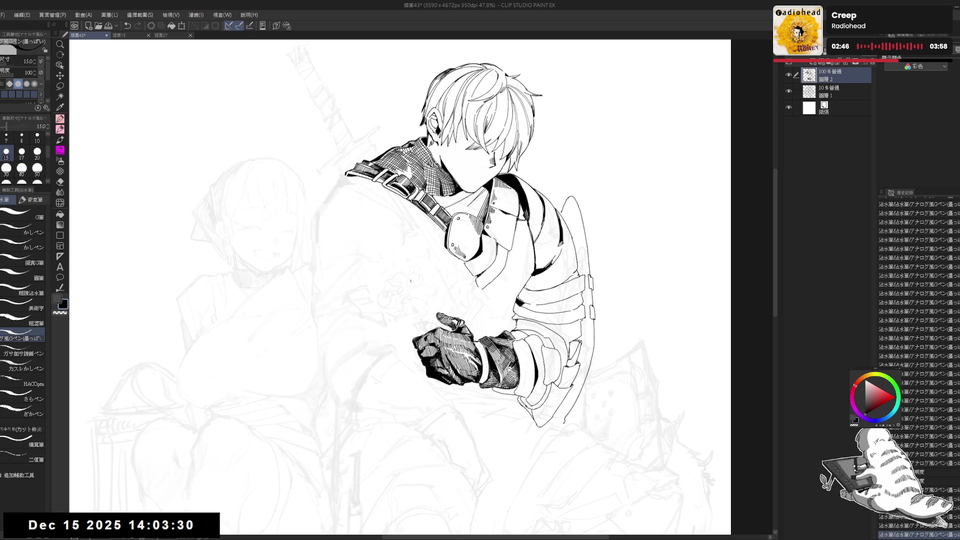
{"action": "scroll", "coordinate": [412, 282], "scroll_direction": "up", "scroll_amount": 2}
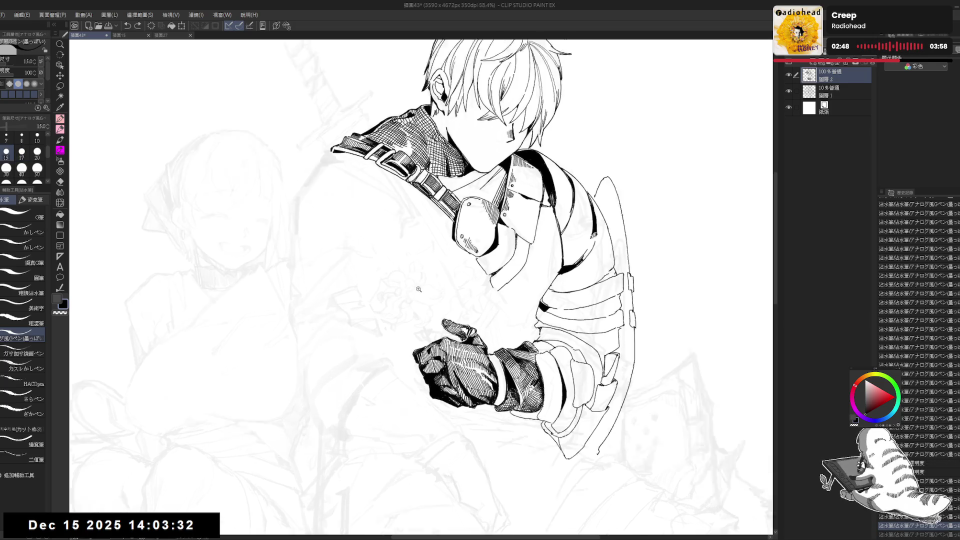
{"action": "mouse_move", "coordinate": [410, 282]}
{"action": "left_mouse_down"}
{"action": "mouse_move", "coordinate": [412, 300]}
{"action": "mouse_move", "coordinate": [426, 288]}
{"action": "mouse_move", "coordinate": [426, 297]}
{"action": "left_mouse_up"}
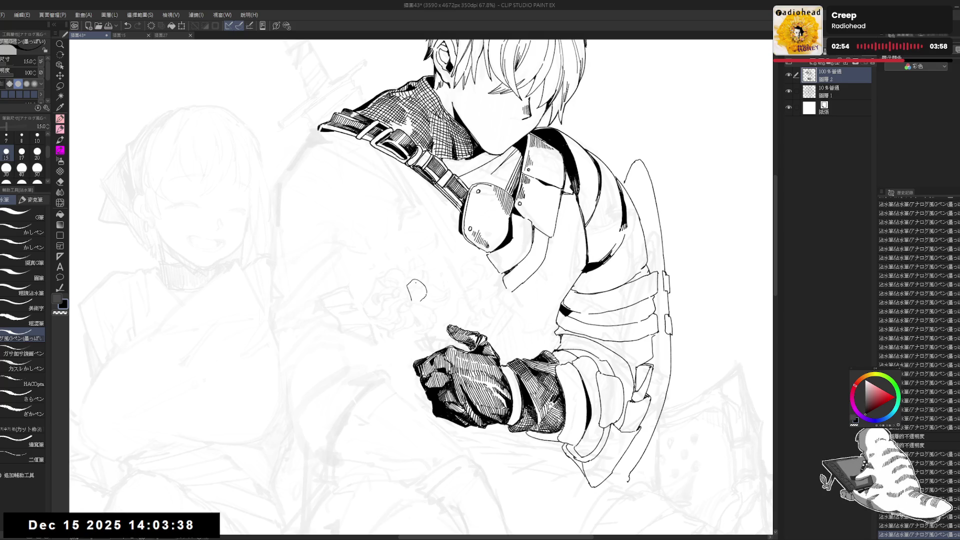
Step: Erase stray bits of the first flower curve, alternating eraser and G-pen
{"action": "key", "text": "e"}
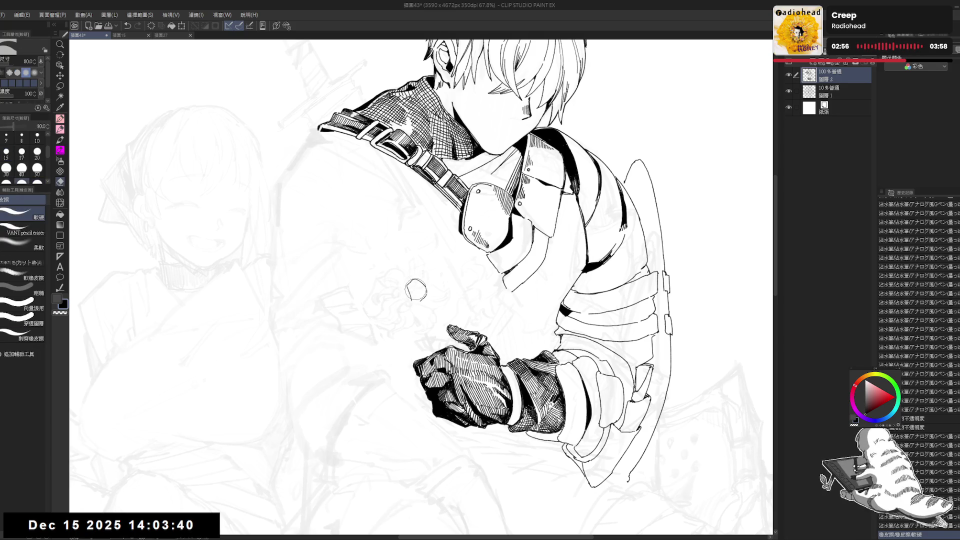
{"action": "left_click_drag", "start_coordinate": [420, 281], "coordinate": [416, 294]}
{"action": "key", "text": "p"}
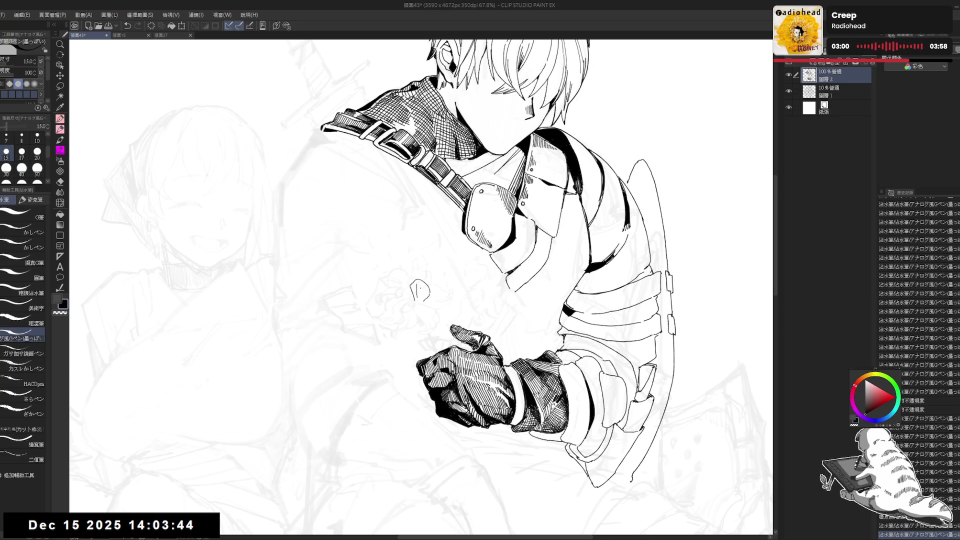
{"action": "key", "text": "ctrl+z"}
{"action": "key", "text": "e"}
{"action": "left_click_drag", "start_coordinate": [412, 288], "coordinate": [422, 290]}
{"action": "key", "text": "p"}
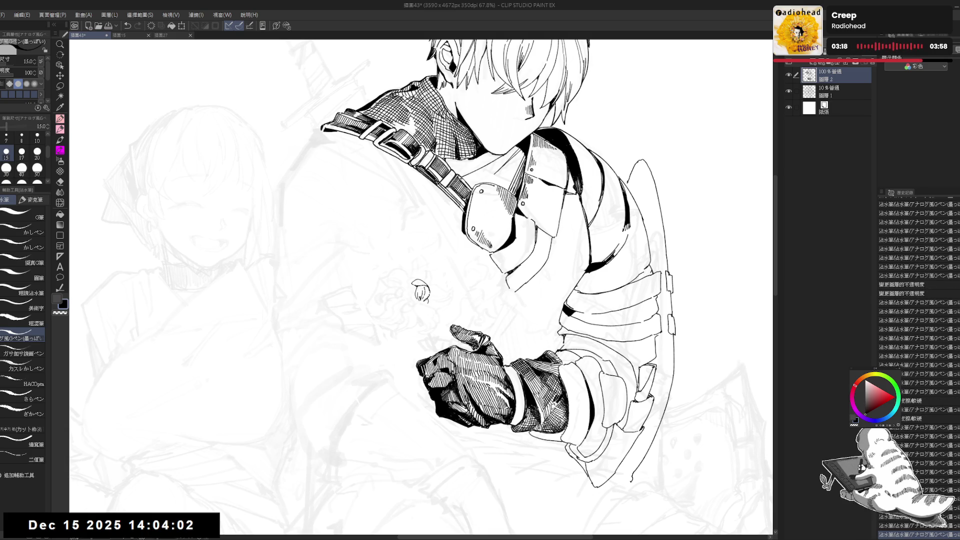
Step: Ink the small flower's petal lines and the start of its short stem
{"action": "key", "text": "e"}
{"action": "key", "text": "p"}
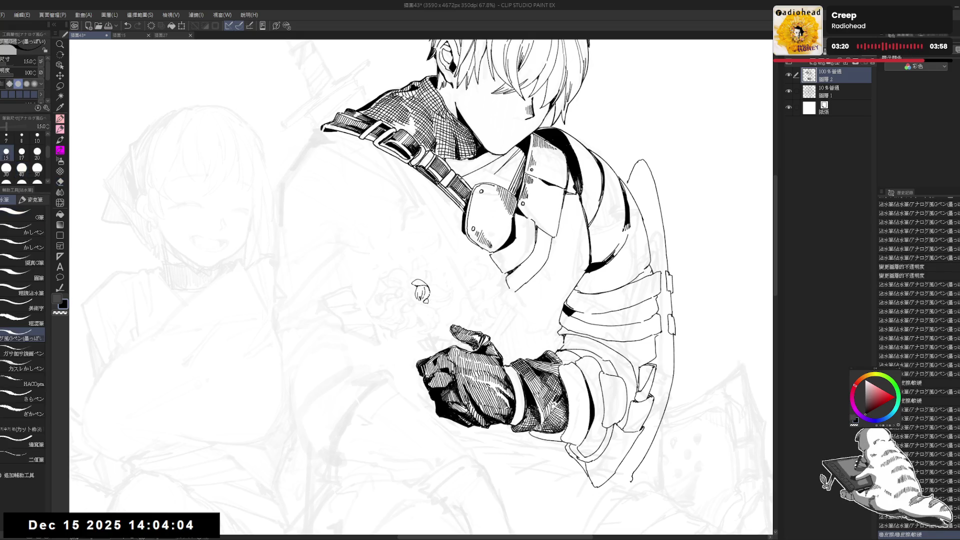
{"action": "left_click_drag", "start_coordinate": [432, 296], "coordinate": [435, 307]}
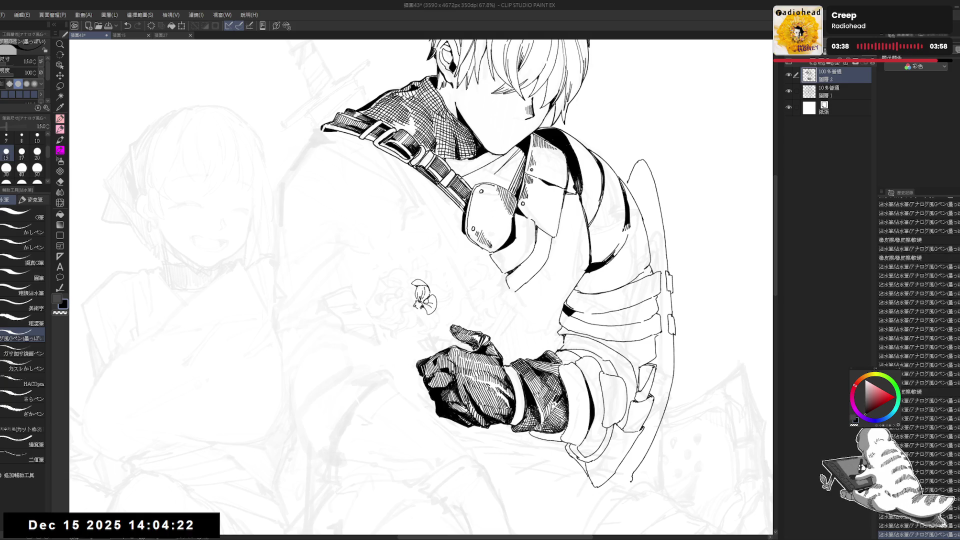
{"action": "left_click_drag", "start_coordinate": [431, 323], "coordinate": [429, 320]}
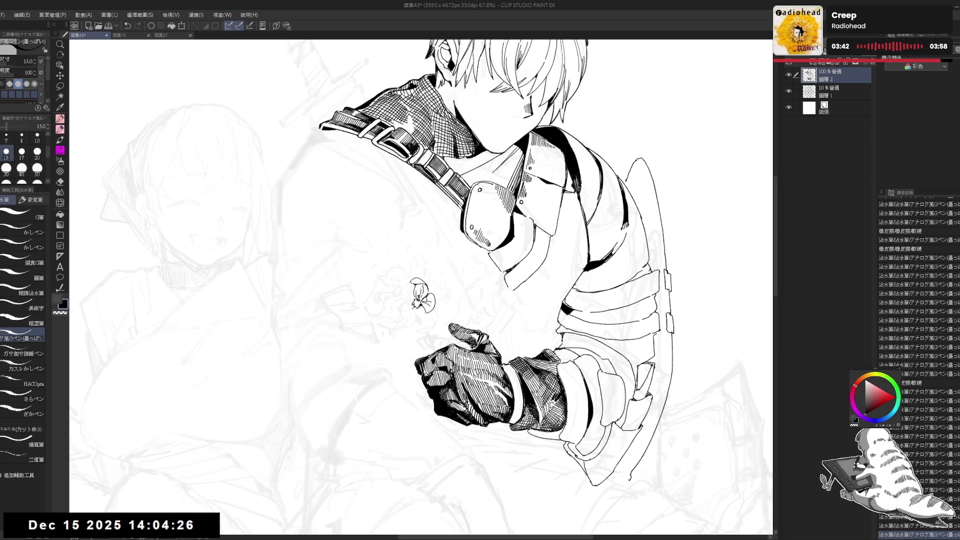
{"action": "left_click_drag", "start_coordinate": [415, 304], "coordinate": [407, 315]}
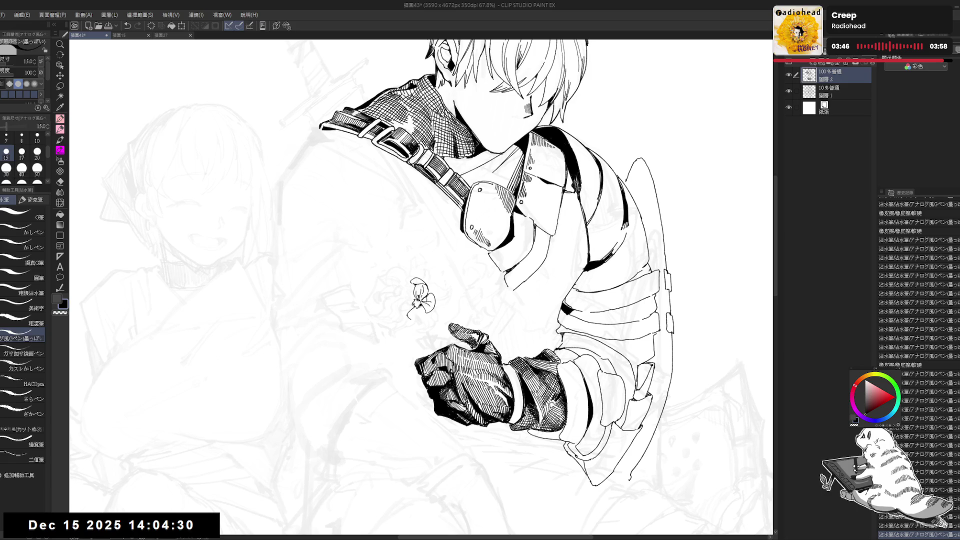
{"action": "mouse_move", "coordinate": [415, 304]}
{"action": "left_mouse_down"}
{"action": "mouse_move", "coordinate": [407, 315]}
{"action": "mouse_move", "coordinate": [404, 300]}
{"action": "left_mouse_up"}
Step: Add layered petals and a pointed leaf extending up-right from the flower
{"action": "left_click_drag", "start_coordinate": [411, 302], "coordinate": [404, 300]}
{"action": "left_click_drag", "start_coordinate": [412, 302], "coordinate": [400, 305]}
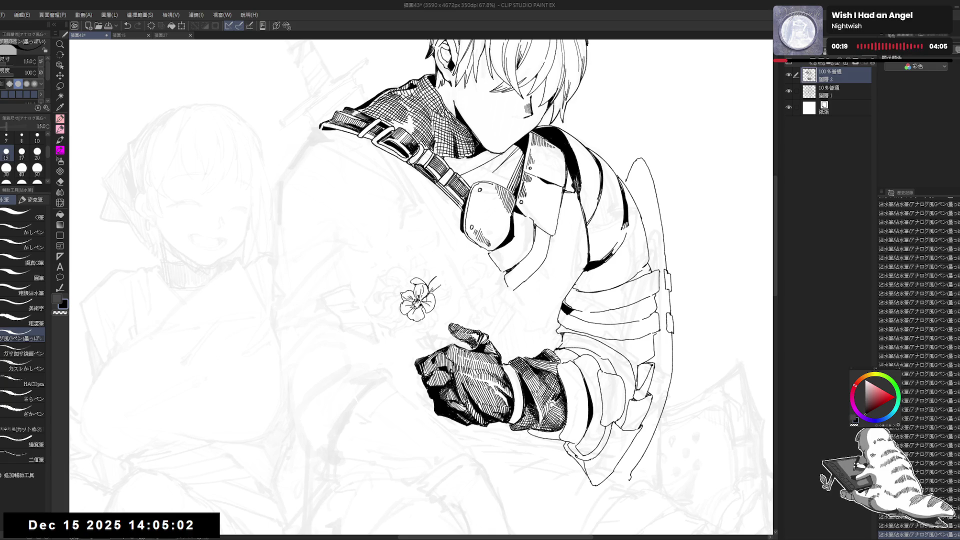
{"action": "left_click_drag", "start_coordinate": [437, 288], "coordinate": [445, 281]}
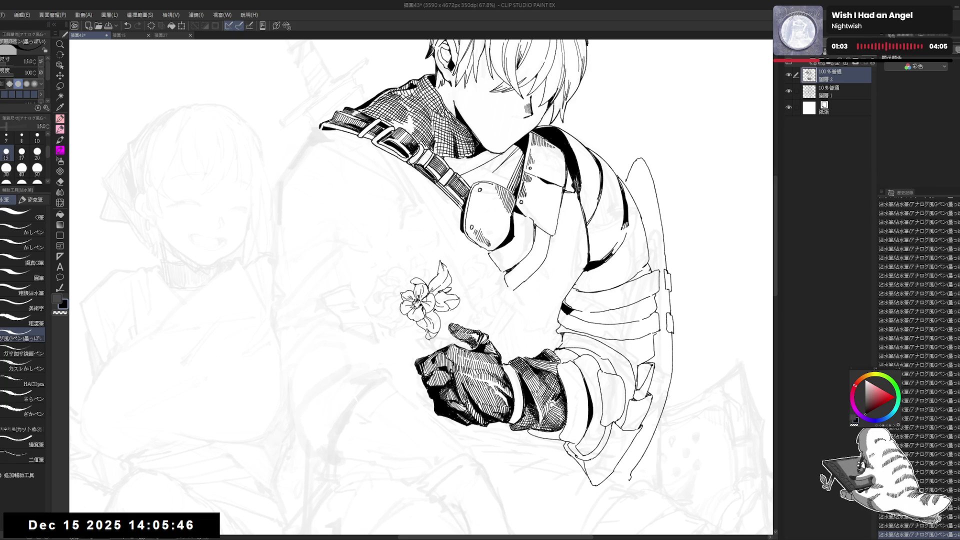
{"action": "left_click_drag", "start_coordinate": [417, 319], "coordinate": [433, 325]}
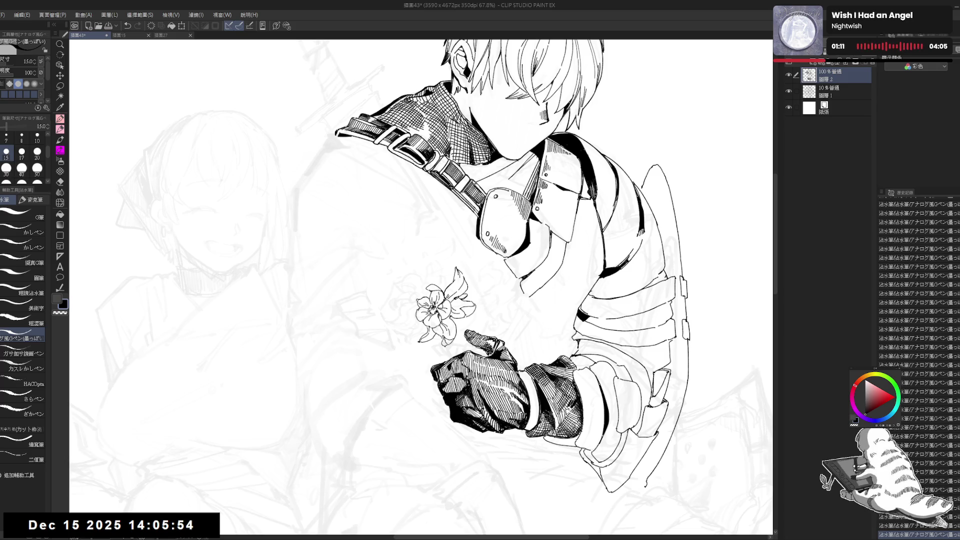
Step: Erase stray marks at the flower's lower left and redraw its left tip
{"action": "left_click_drag", "start_coordinate": [452, 225], "coordinate": [445, 196]}
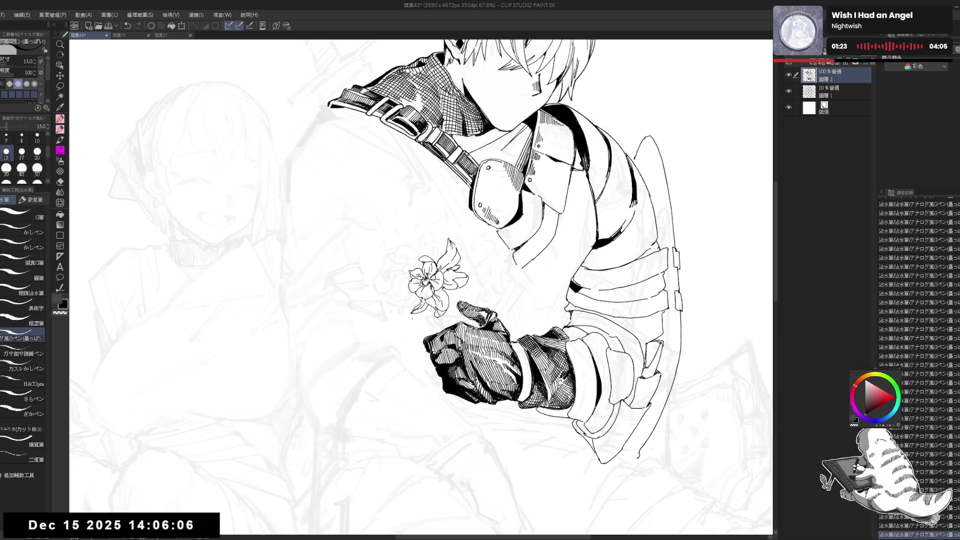
{"action": "left_click_drag", "start_coordinate": [405, 308], "coordinate": [417, 318]}
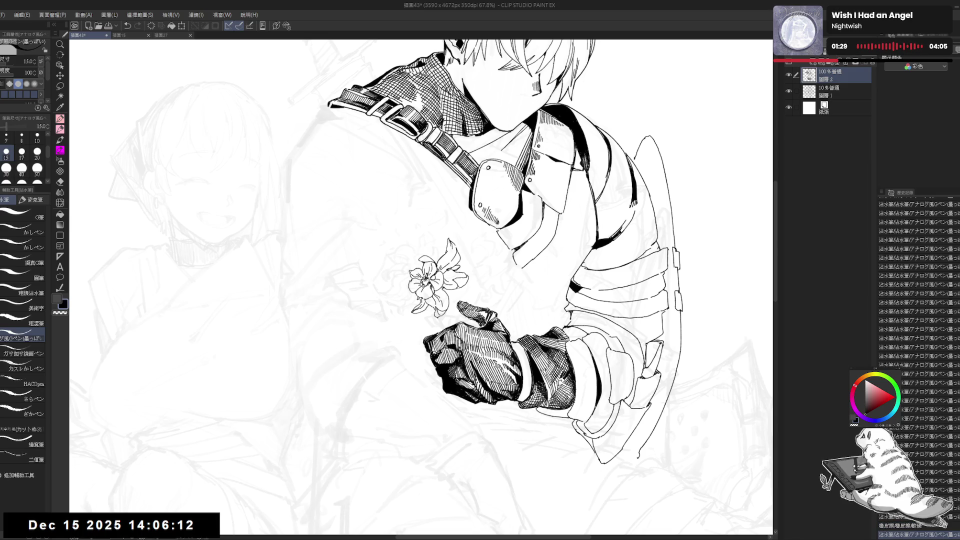
{"action": "left_click_drag", "start_coordinate": [421, 288], "coordinate": [428, 293]}
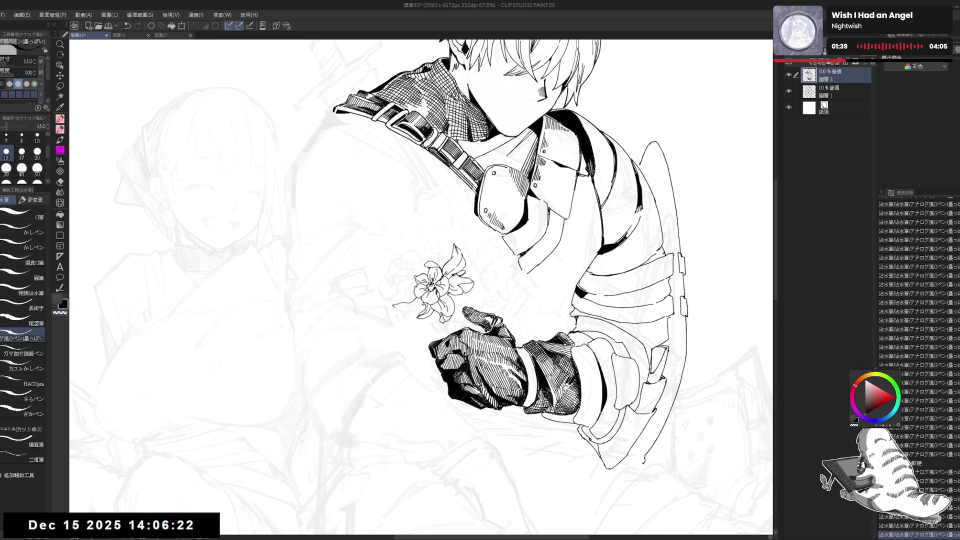
{"action": "left_click_drag", "start_coordinate": [396, 311], "coordinate": [407, 319]}
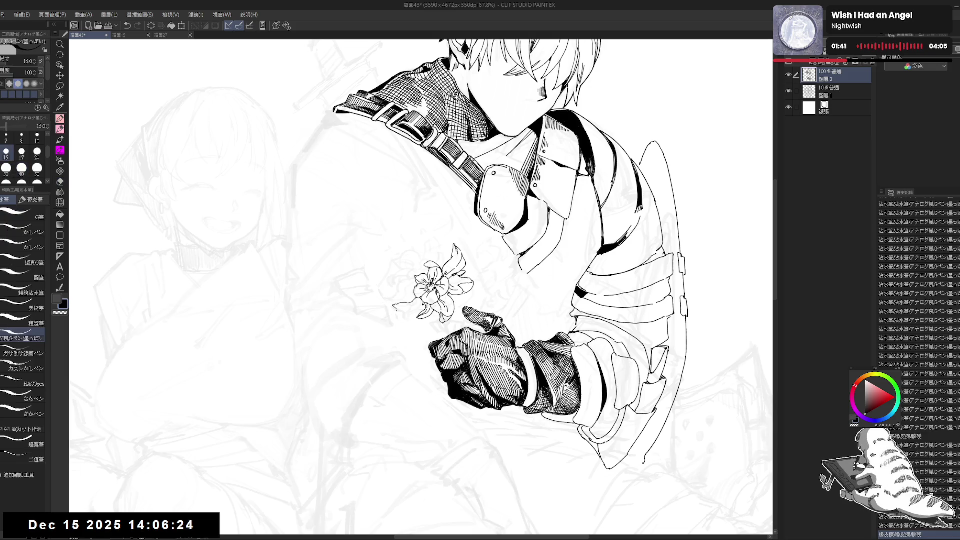
{"action": "key", "text": "ctrl+z"}
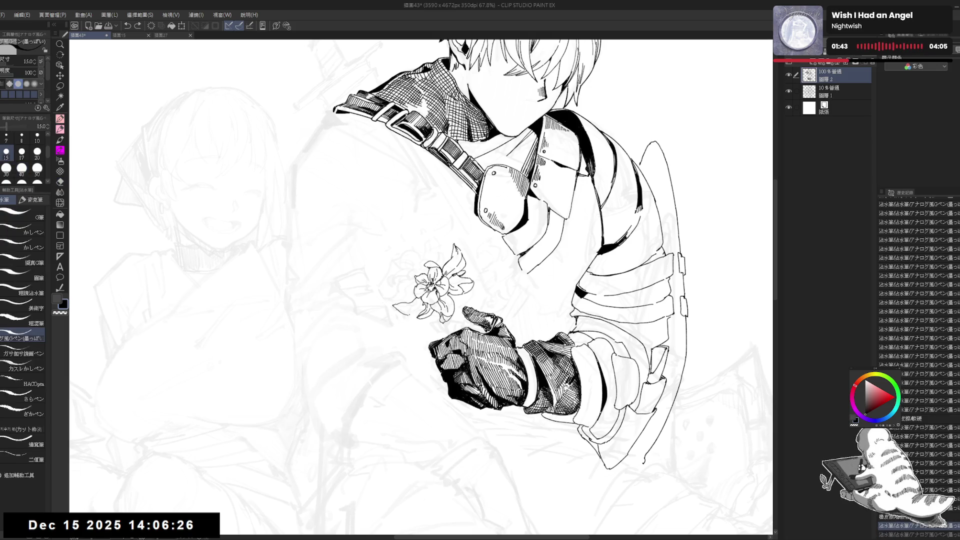
{"action": "key", "text": "ctrl+y"}
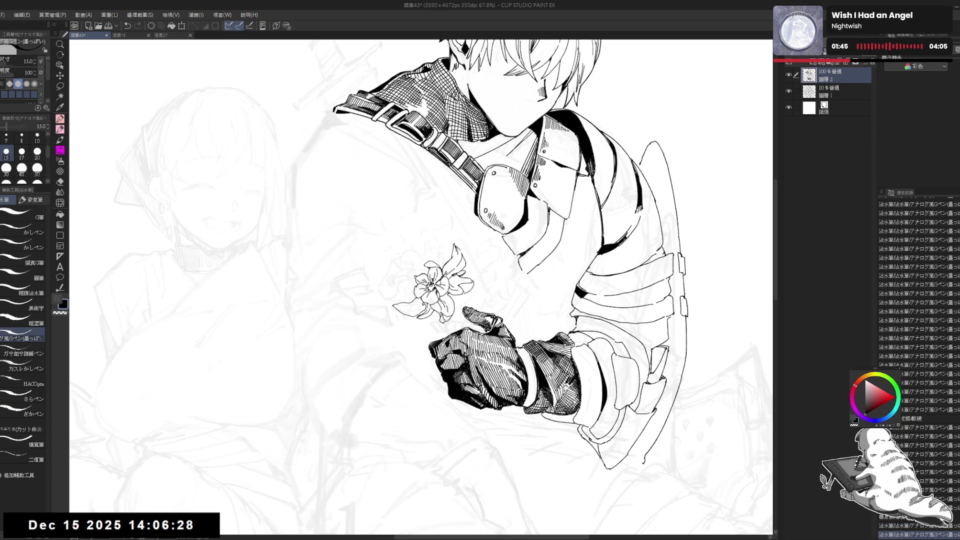
Step: Trim the lower-left petal with the eraser and undo the last pen stroke
{"action": "key", "text": "e"}
{"action": "mouse_move", "coordinate": [415, 300]}
{"action": "left_mouse_down"}
{"action": "mouse_move", "coordinate": [393, 307]}
{"action": "mouse_move", "coordinate": [413, 304]}
{"action": "mouse_move", "coordinate": [393, 309]}
{"action": "mouse_move", "coordinate": [416, 321]}
{"action": "left_mouse_up"}
{"action": "key", "text": "p"}
{"action": "key", "text": "ctrl+z"}
{"action": "key", "text": "ctrl+z"}
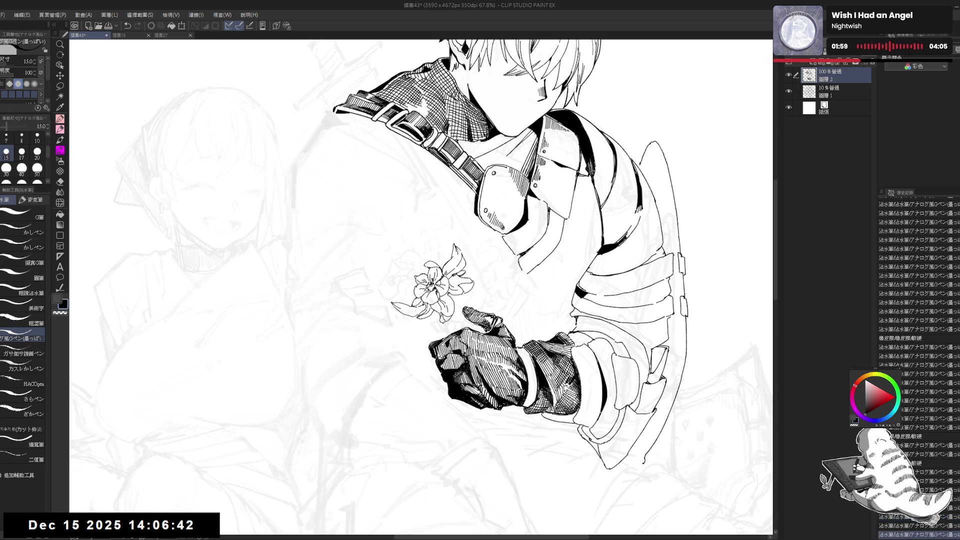
{"action": "key", "text": "ctrl+minus"}
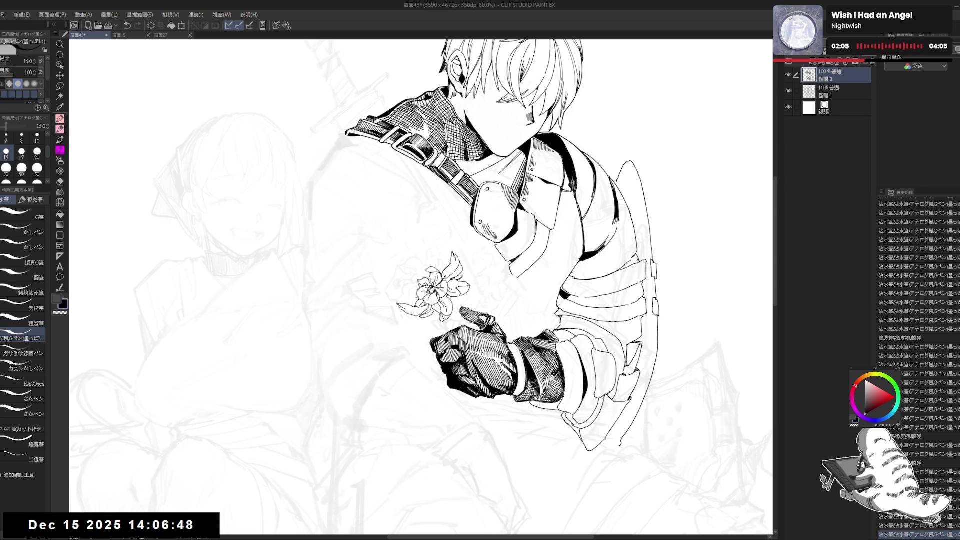
Step: Ink small strokes around the flower, checking the drawing mirrored
{"action": "left_click_drag", "start_coordinate": [420, 287], "coordinate": [431, 298]}
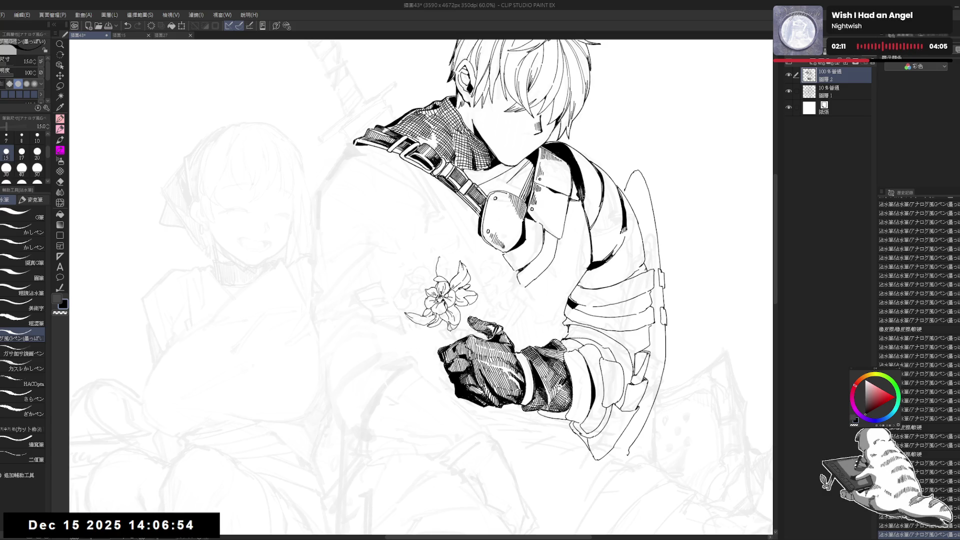
{"action": "left_click_drag", "start_coordinate": [435, 296], "coordinate": [438, 297]}
{"action": "left_click_drag", "start_coordinate": [438, 298], "coordinate": [454, 312]}
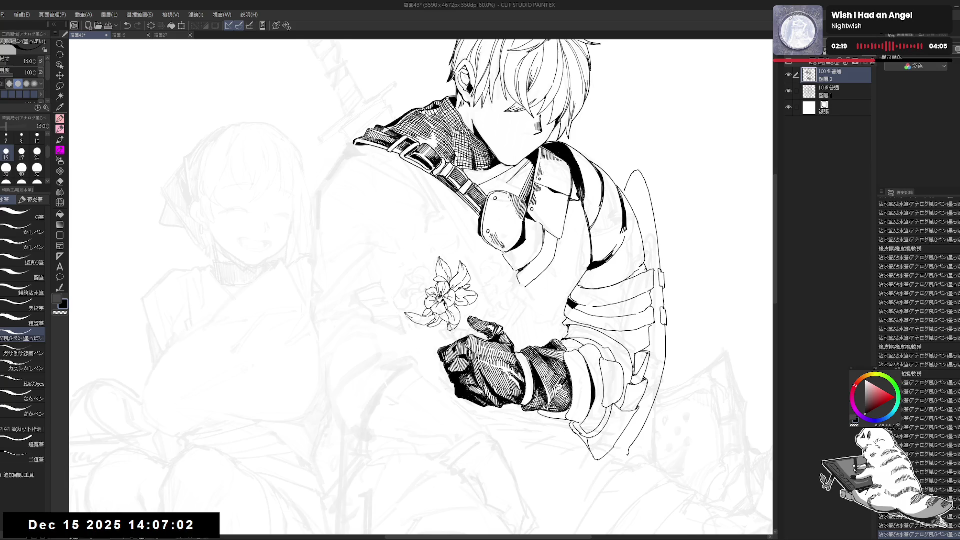
{"action": "key", "text": "h"}
{"action": "key", "text": "h"}
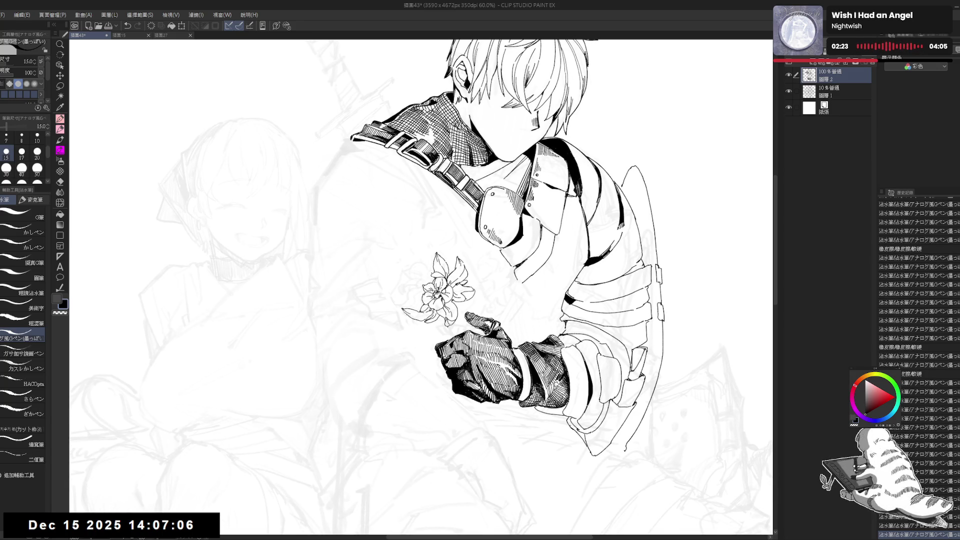
{"action": "left_click_drag", "start_coordinate": [430, 270], "coordinate": [433, 280]}
{"action": "key", "text": "ctrl+z"}
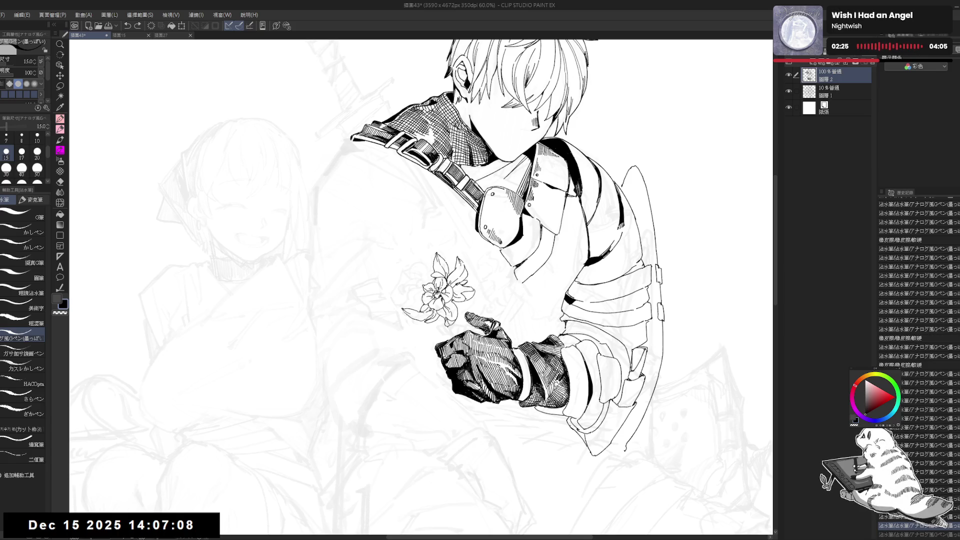
{"action": "key", "text": "ctrl+y"}
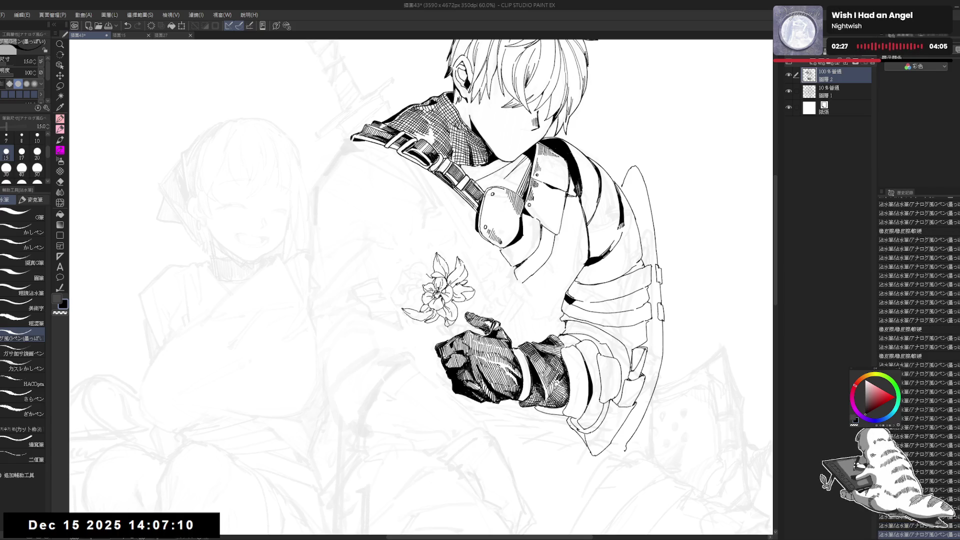
{"action": "mouse_move", "coordinate": [412, 268]}
{"action": "left_mouse_down"}
{"action": "mouse_move", "coordinate": [430, 269]}
{"action": "mouse_move", "coordinate": [415, 268]}
{"action": "left_mouse_up"}
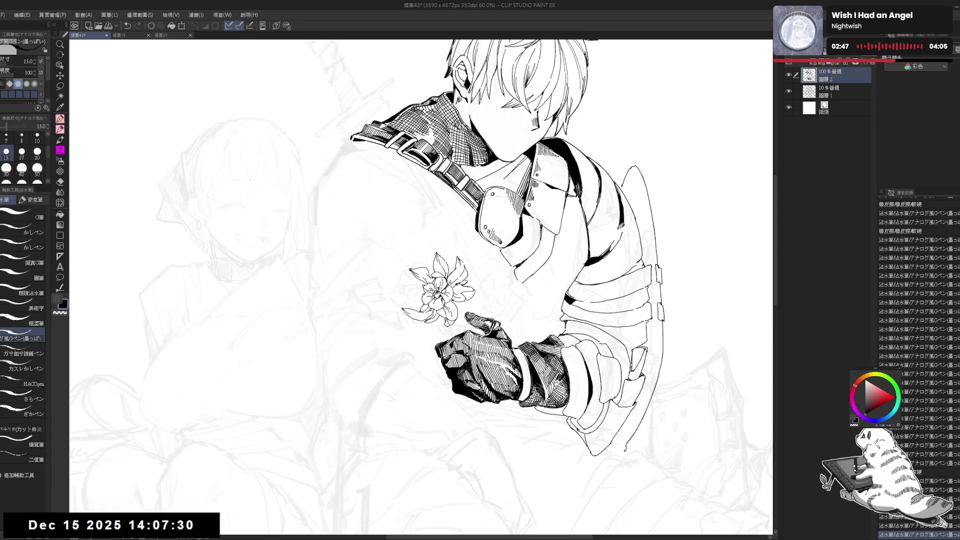
{"action": "key", "text": "h"}
{"action": "key", "text": "h"}
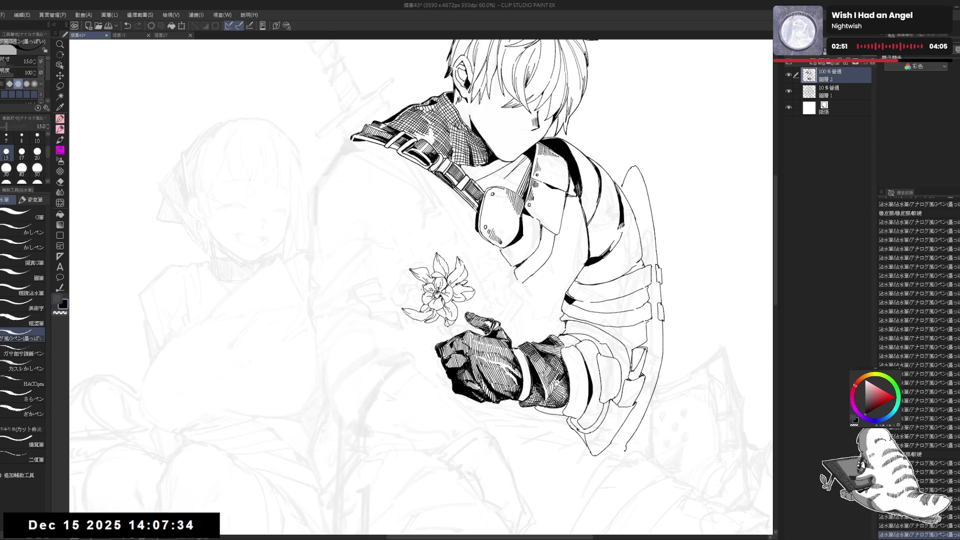
{"action": "key", "text": "ctrl+z"}
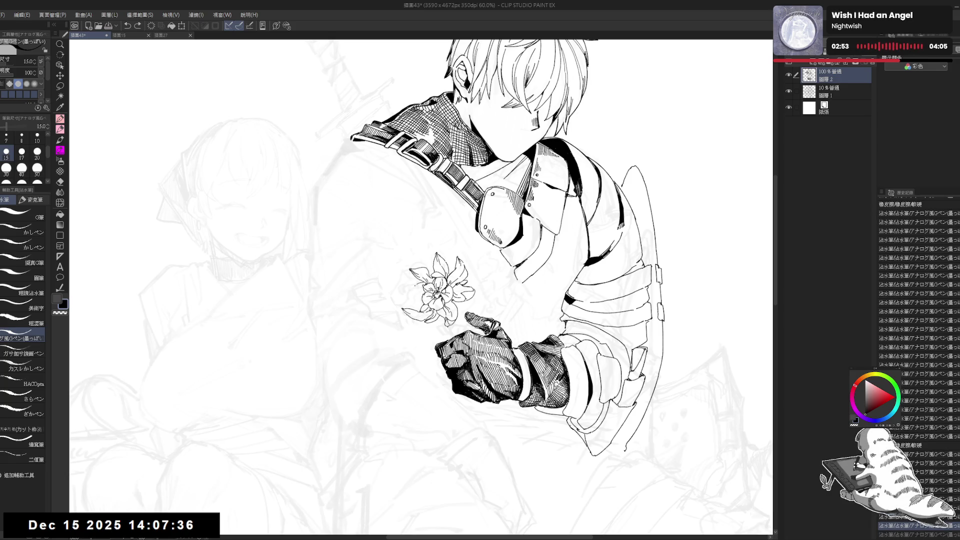
{"action": "key", "text": "ctrl+y"}
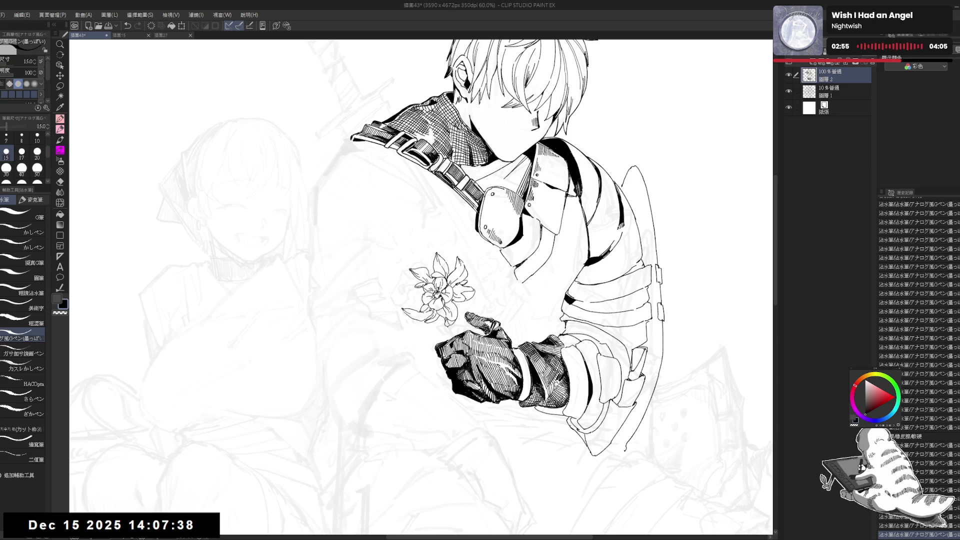
Step: Add short strokes at the flower's left edge, undoing and redoing them to compare
{"action": "left_click_drag", "start_coordinate": [404, 291], "coordinate": [424, 299]}
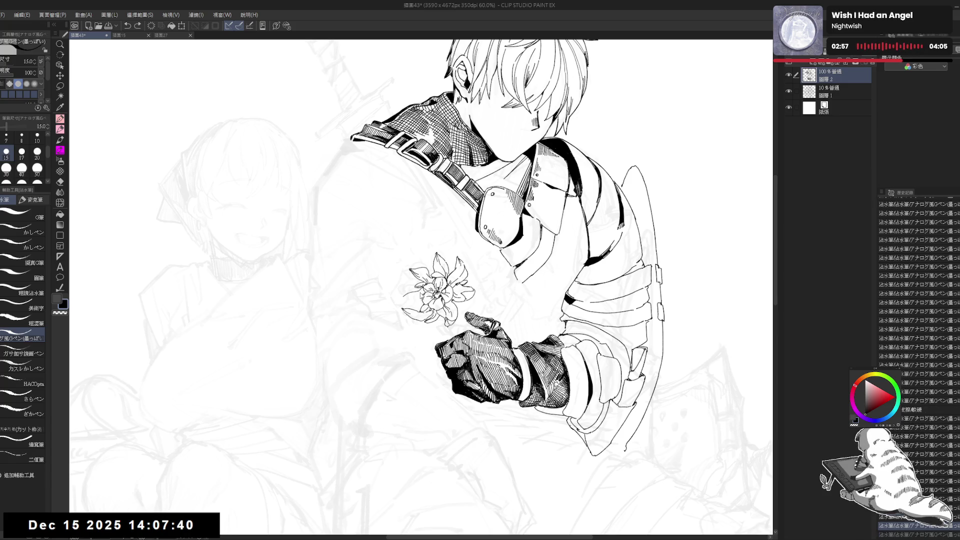
{"action": "key", "text": "ctrl+z"}
{"action": "key", "text": "ctrl+z"}
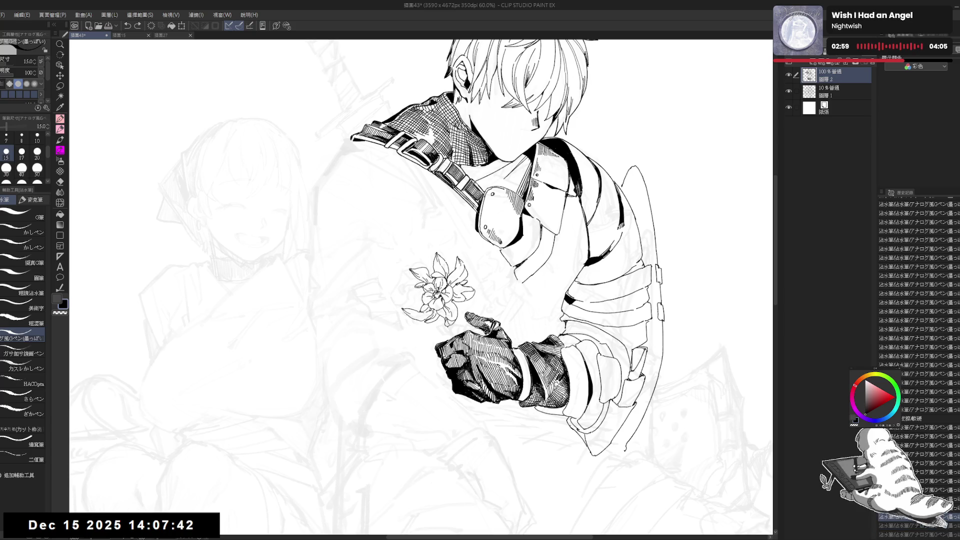
{"action": "mouse_move", "coordinate": [423, 272]}
{"action": "left_mouse_down"}
{"action": "mouse_move", "coordinate": [434, 295]}
{"action": "mouse_move", "coordinate": [413, 306]}
{"action": "left_mouse_up"}
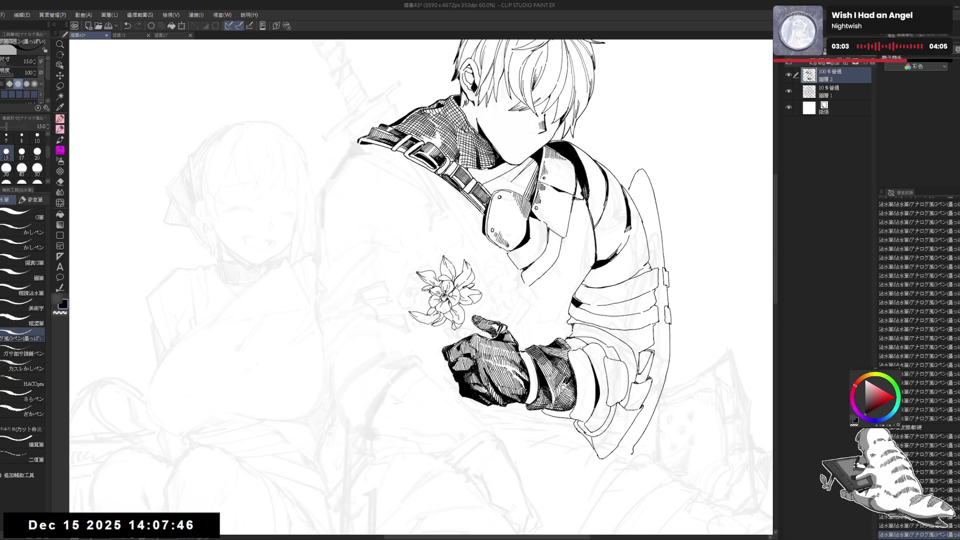
{"action": "key", "text": "ctrl+y"}
{"action": "key", "text": "ctrl+y"}
{"action": "key", "text": "ctrl+y"}
{"action": "key", "text": "ctrl+y"}
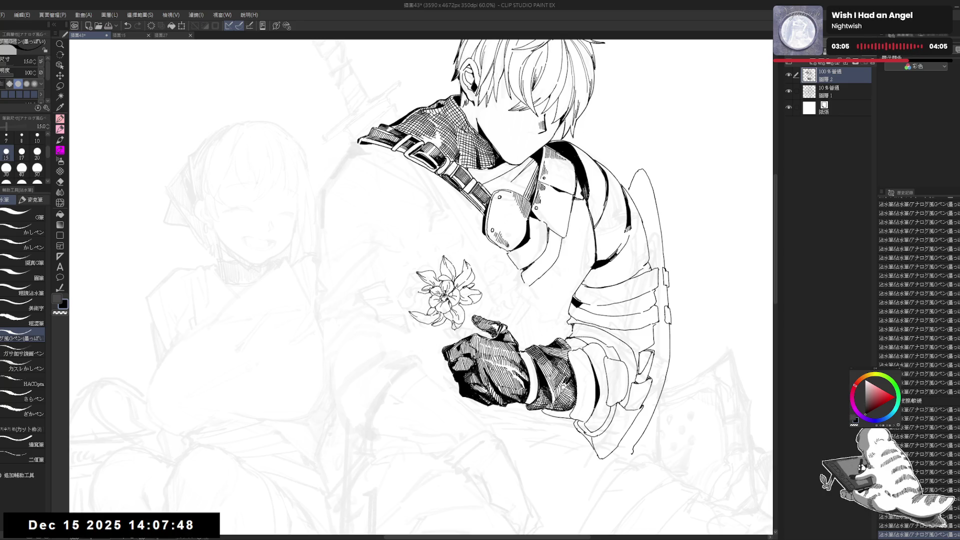
{"action": "key", "text": "ctrl+y"}
{"action": "key", "text": "ctrl+y"}
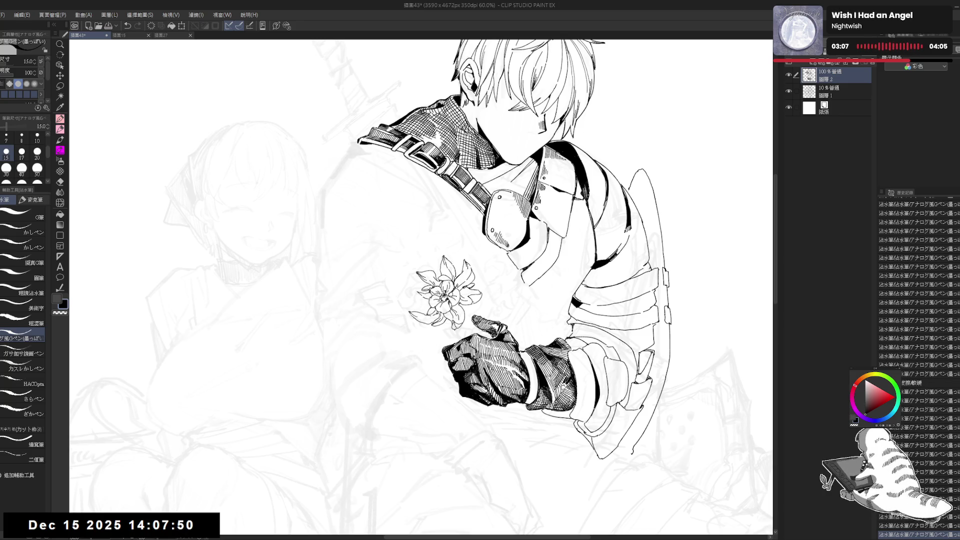
{"action": "key", "text": "ctrl+y"}
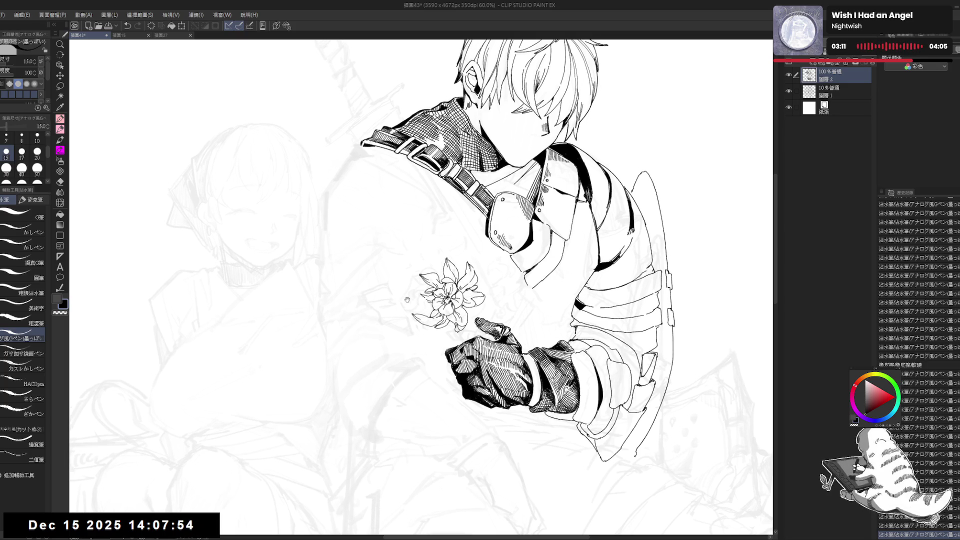
Step: Undo an unwanted stroke and erase a stray mark at the flower's left edge
{"action": "left_click_drag", "start_coordinate": [450, 300], "coordinate": [454, 303]}
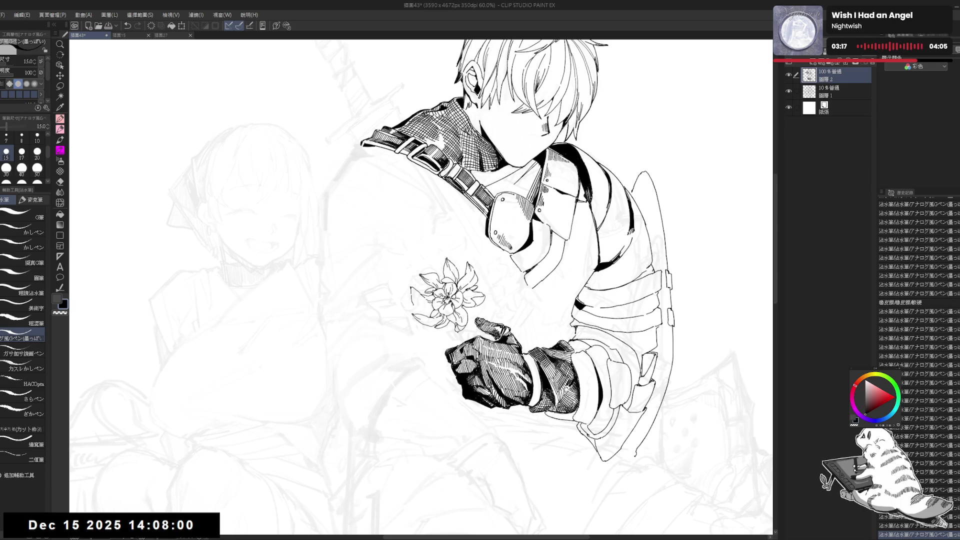
{"action": "left_click_drag", "start_coordinate": [417, 302], "coordinate": [414, 302]}
{"action": "key", "text": "ctrl+z"}
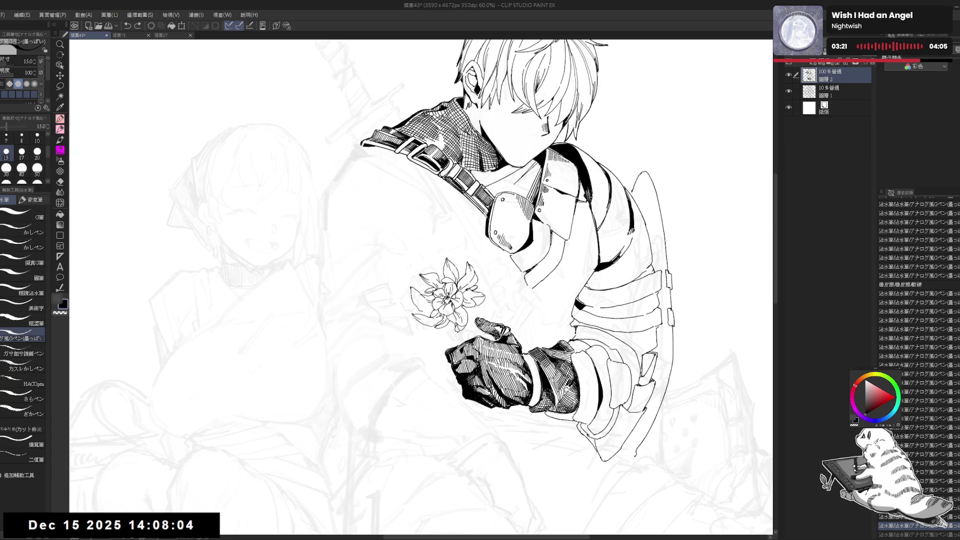
{"action": "key", "text": "e"}
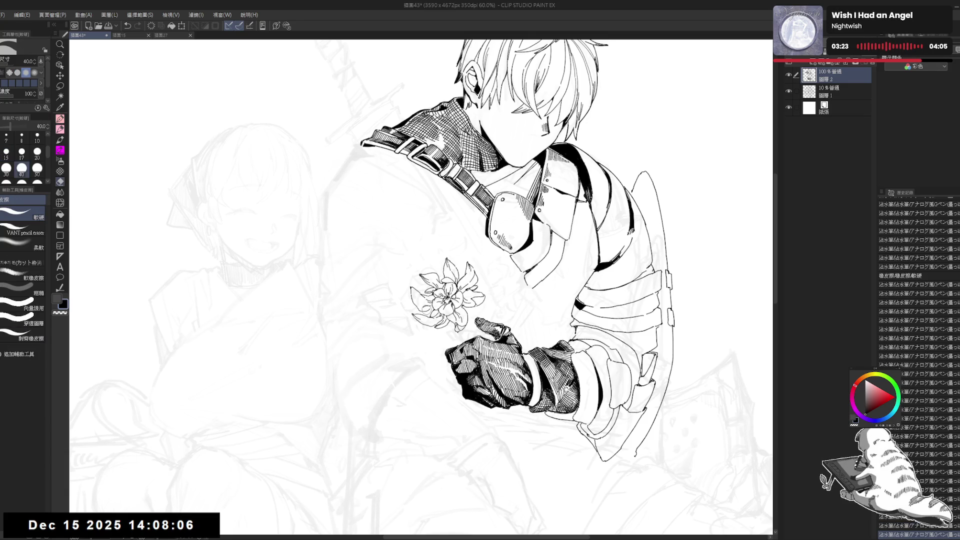
{"action": "mouse_move", "coordinate": [423, 306]}
{"action": "left_mouse_down"}
{"action": "mouse_move", "coordinate": [429, 314]}
{"action": "mouse_move", "coordinate": [424, 304]}
{"action": "left_mouse_up"}
{"action": "key", "text": "p"}
Step: Erase the faint stray lines at the flower's left edge and redraw a short G-pen outline there
{"action": "scroll", "coordinate": [418, 300], "scroll_direction": "down", "scroll_amount": 1}
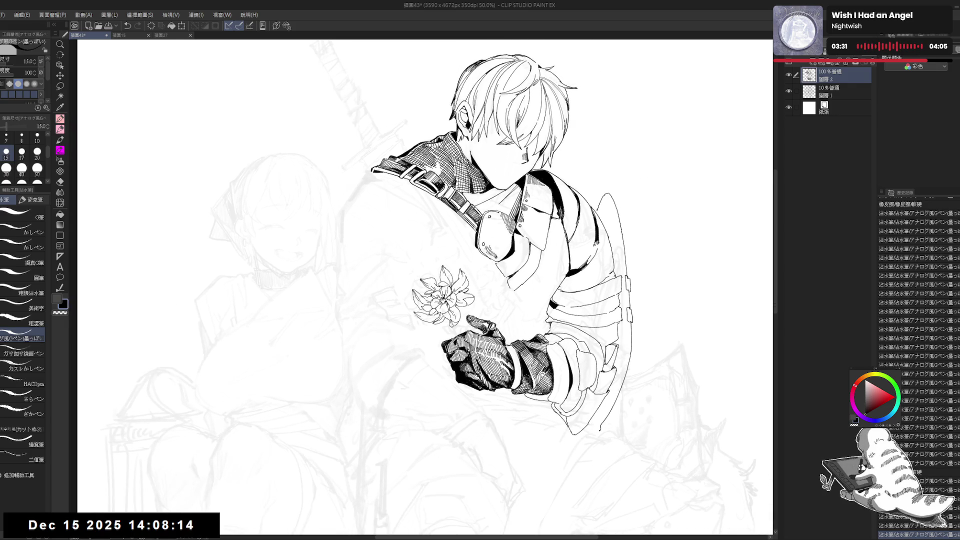
{"action": "scroll", "coordinate": [385, 316], "scroll_direction": "up", "scroll_amount": 1}
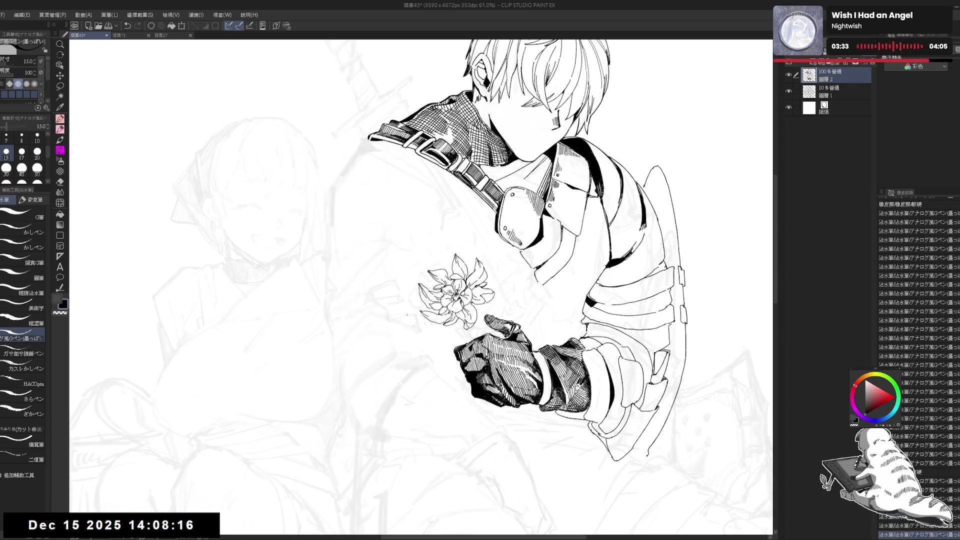
{"action": "key", "text": "e"}
{"action": "left_click_drag", "start_coordinate": [421, 300], "coordinate": [430, 311]}
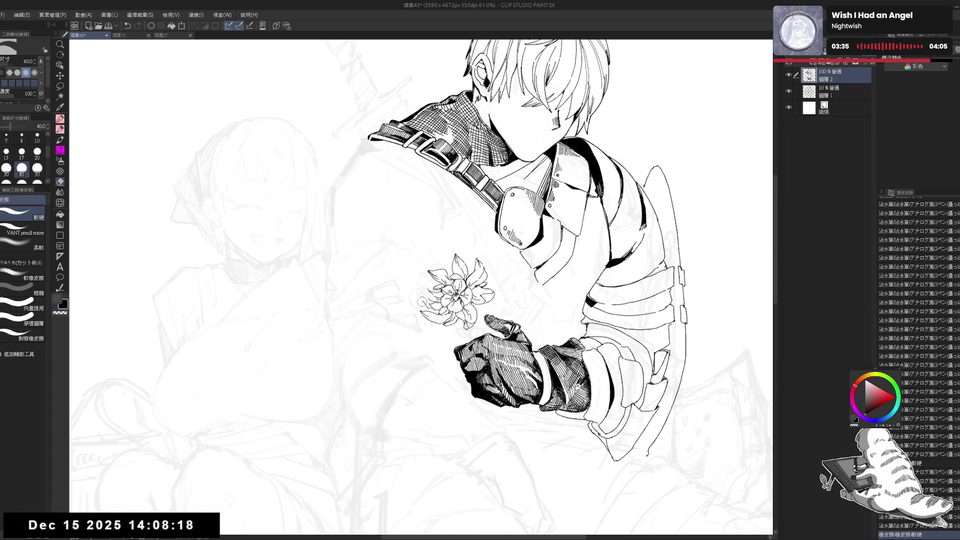
{"action": "key", "text": "p"}
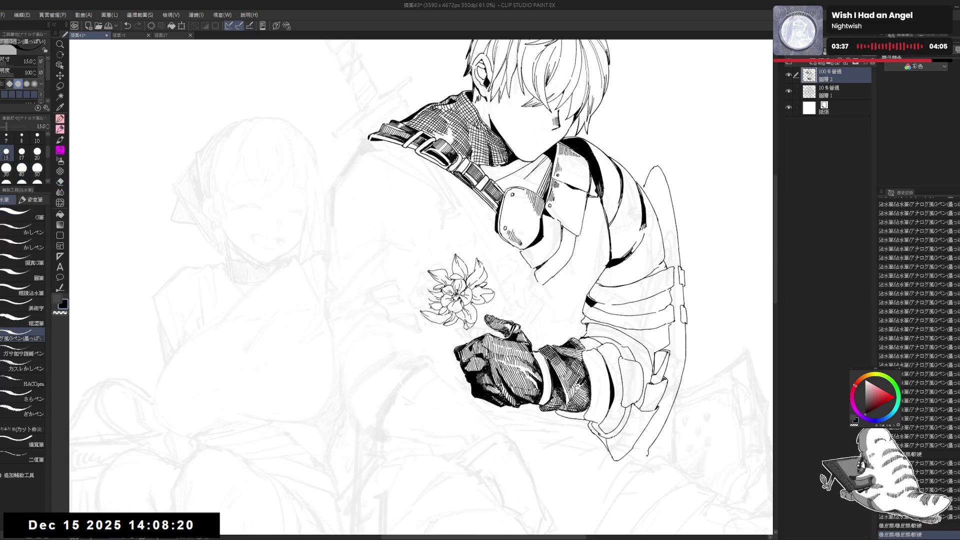
{"action": "mouse_move", "coordinate": [422, 297]}
{"action": "left_mouse_down"}
{"action": "mouse_move", "coordinate": [429, 309]}
{"action": "mouse_move", "coordinate": [424, 298]}
{"action": "left_mouse_up"}
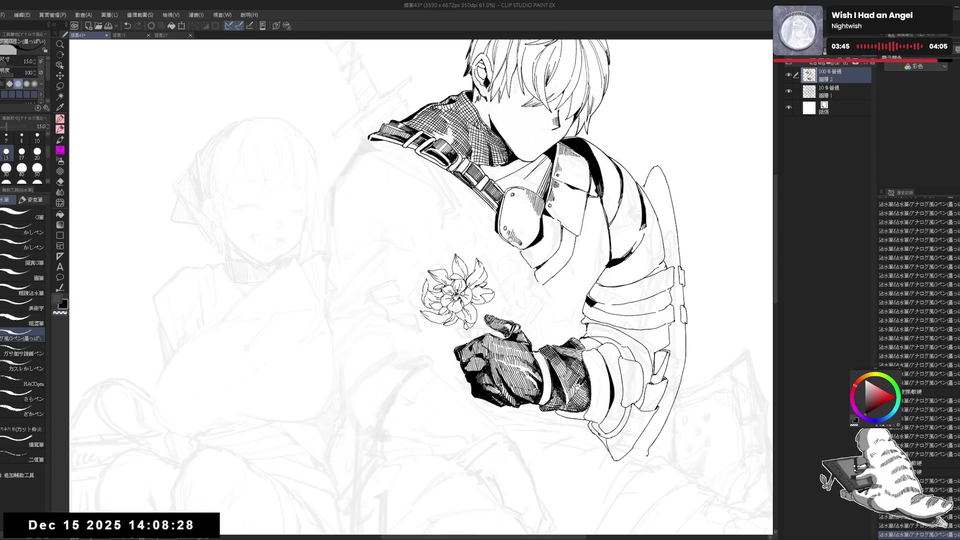
Step: Add two tiny ink touches near the flower, then zoom out
{"action": "left_click_drag", "start_coordinate": [492, 230], "coordinate": [484, 235]}
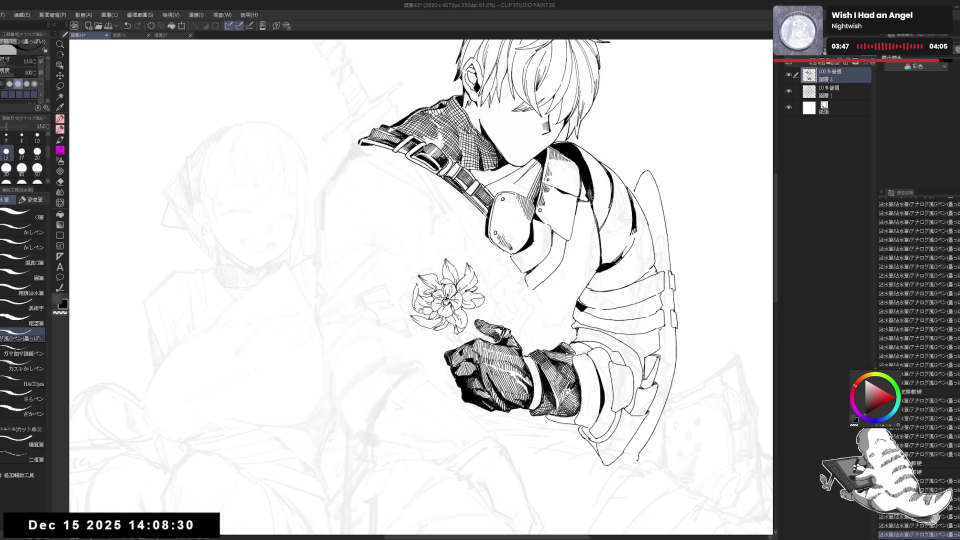
{"action": "key", "text": "e"}
{"action": "key", "text": "p"}
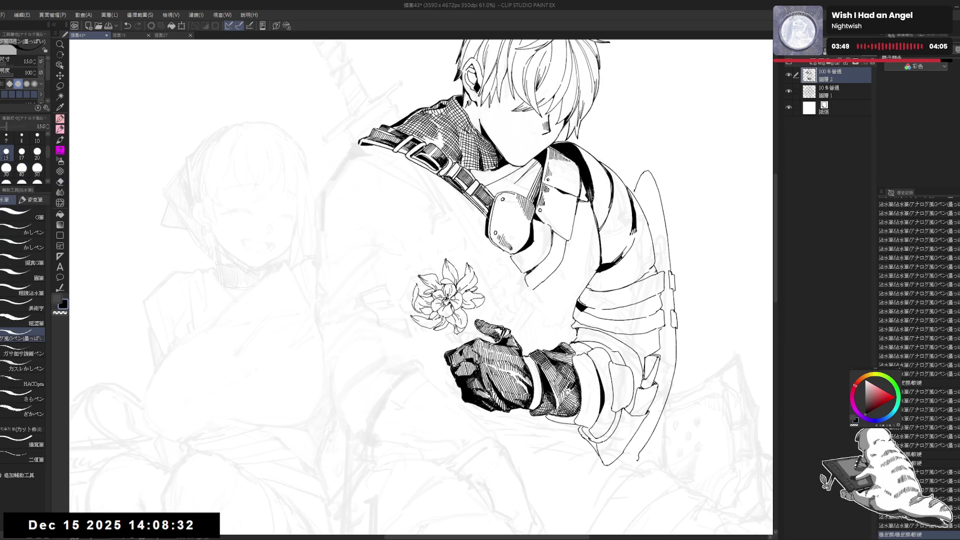
{"action": "left_click", "coordinate": [501, 350]}
{"action": "left_click", "coordinate": [501, 350]}
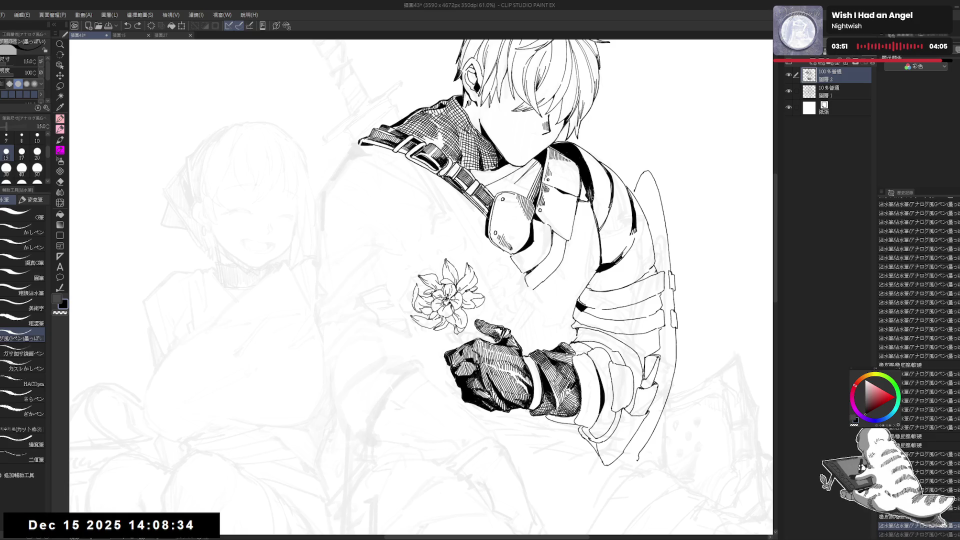
{"action": "scroll", "coordinate": [407, 315], "scroll_direction": "down", "scroll_amount": 3}
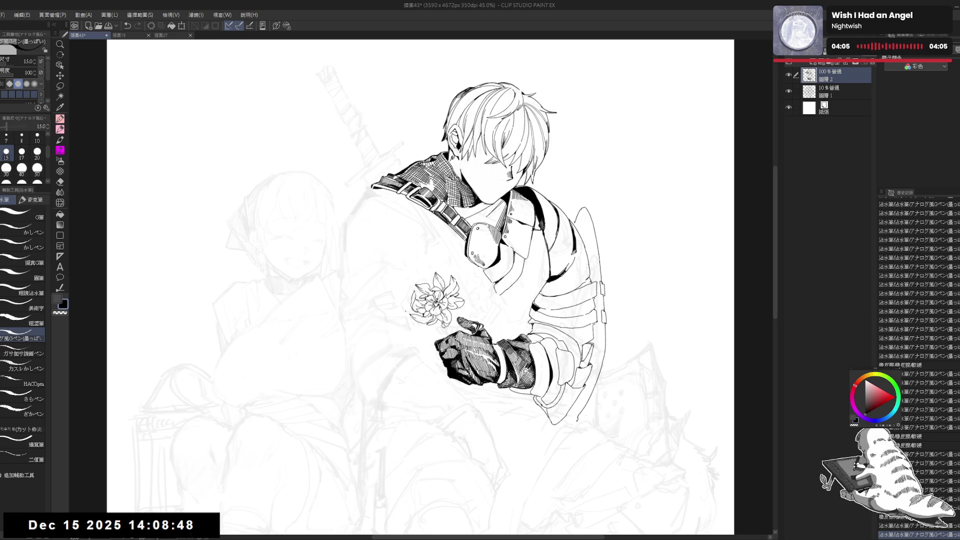
Step: Add several small ink touches beside the flower
{"action": "left_click_drag", "start_coordinate": [409, 344], "coordinate": [391, 330]}
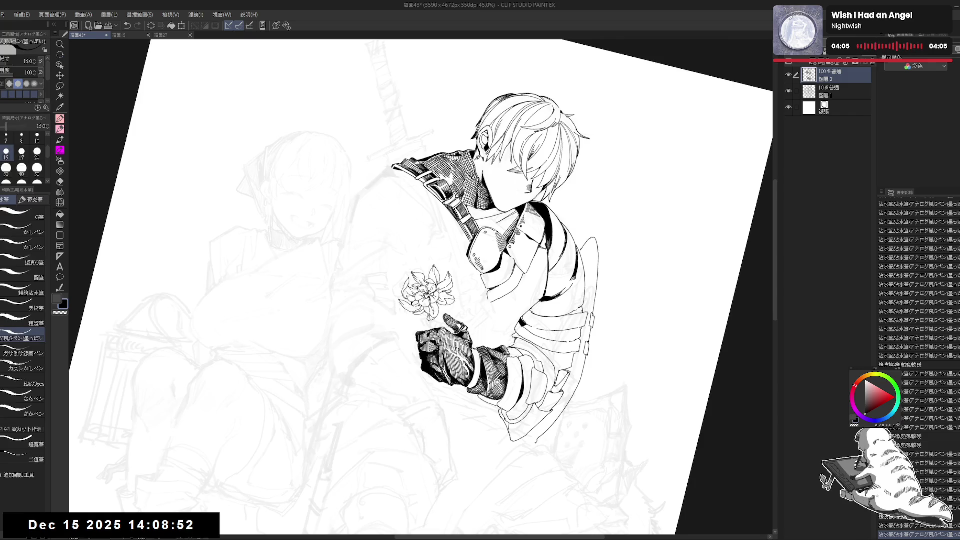
{"action": "left_click", "coordinate": [433, 323]}
{"action": "left_click", "coordinate": [433, 323]}
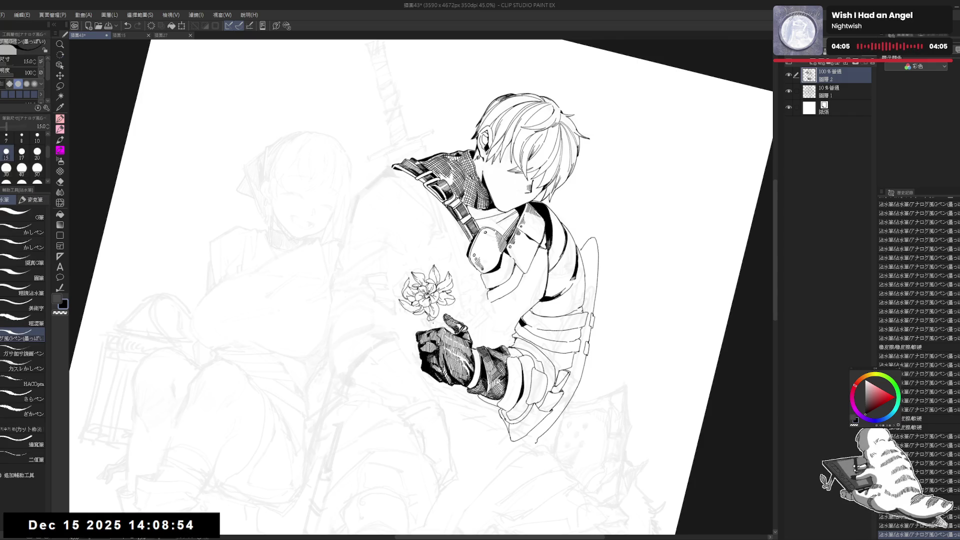
{"action": "left_click", "coordinate": [433, 323]}
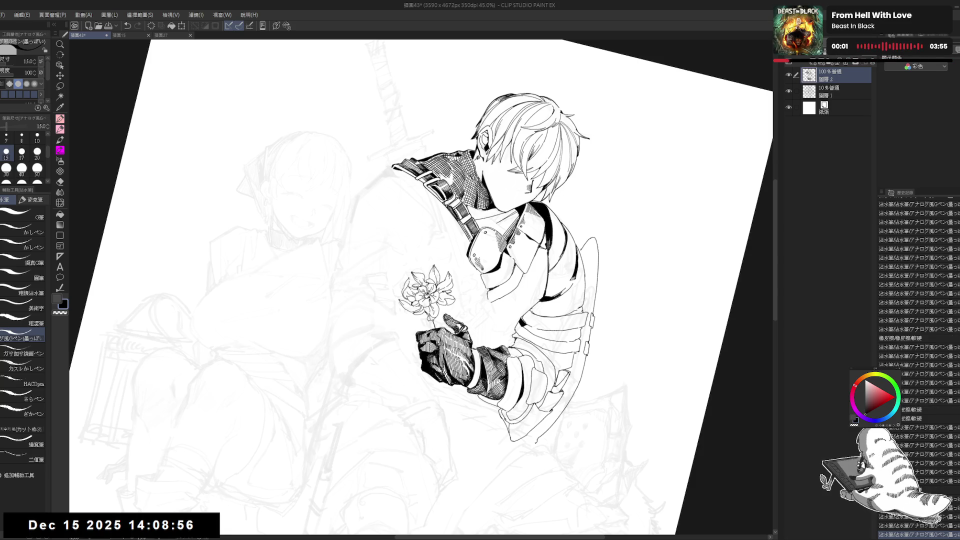
{"action": "left_click", "coordinate": [435, 322]}
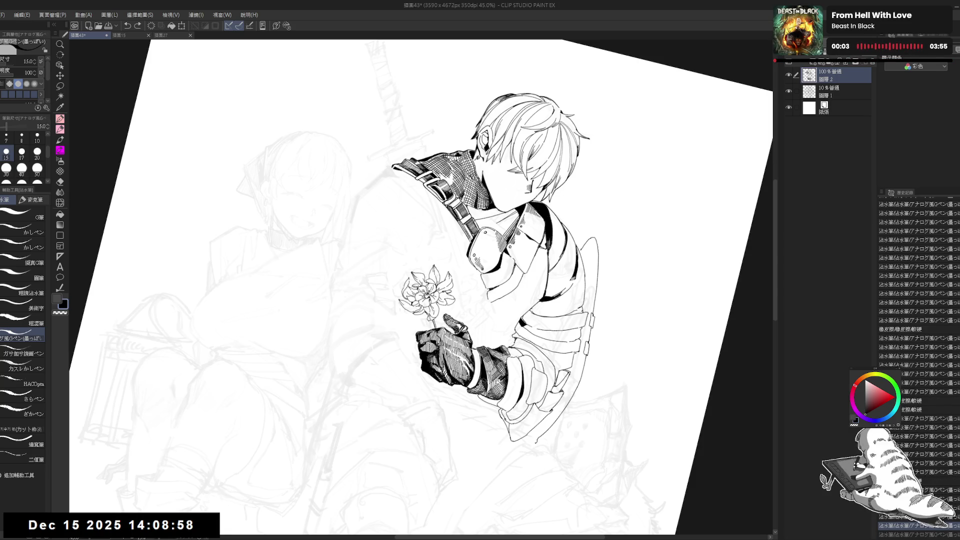
{"action": "left_click", "coordinate": [436, 323]}
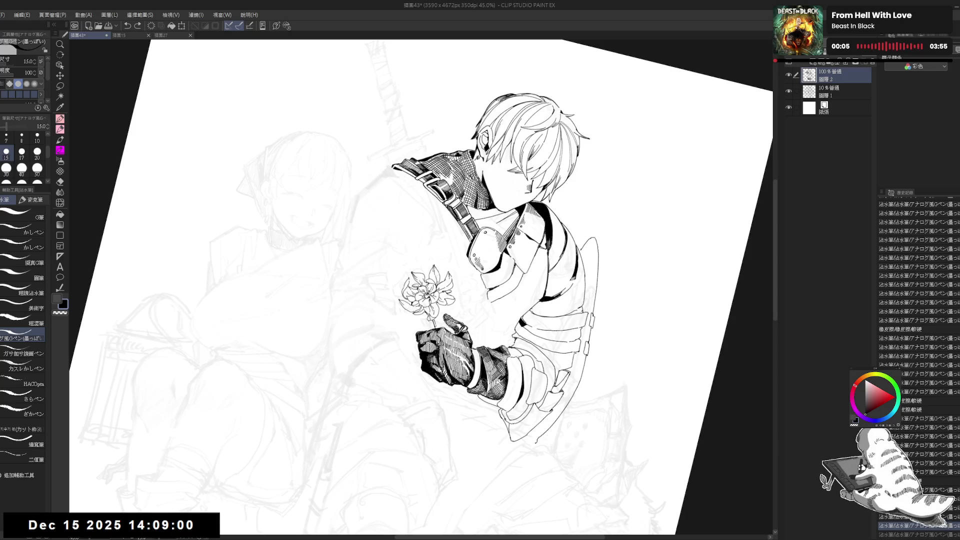
Step: Reset the canvas to upright, try a stroke near the flower, and toggle it with undo/redo
{"action": "key", "text": "ctrl+@"}
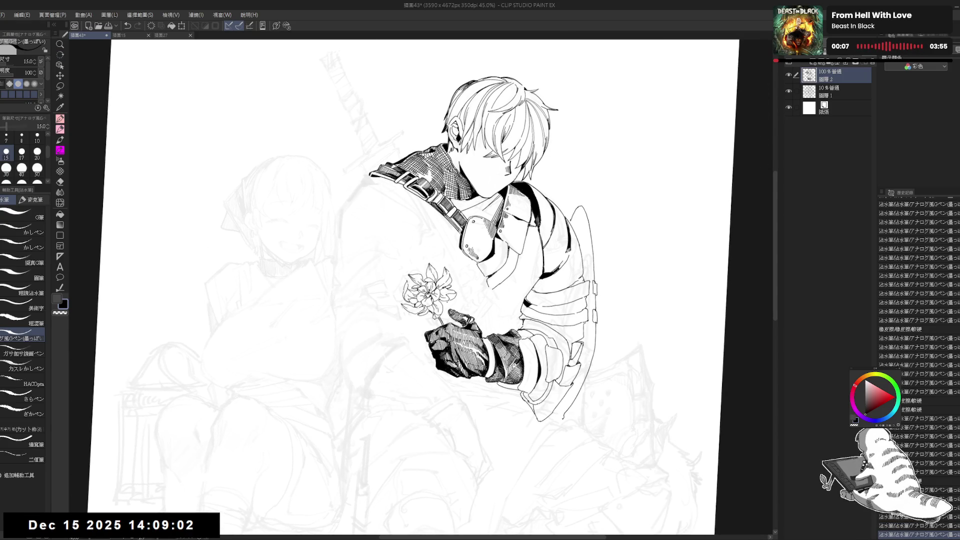
{"action": "left_click_drag", "start_coordinate": [447, 300], "coordinate": [447, 323]}
{"action": "key", "text": "ctrl+z"}
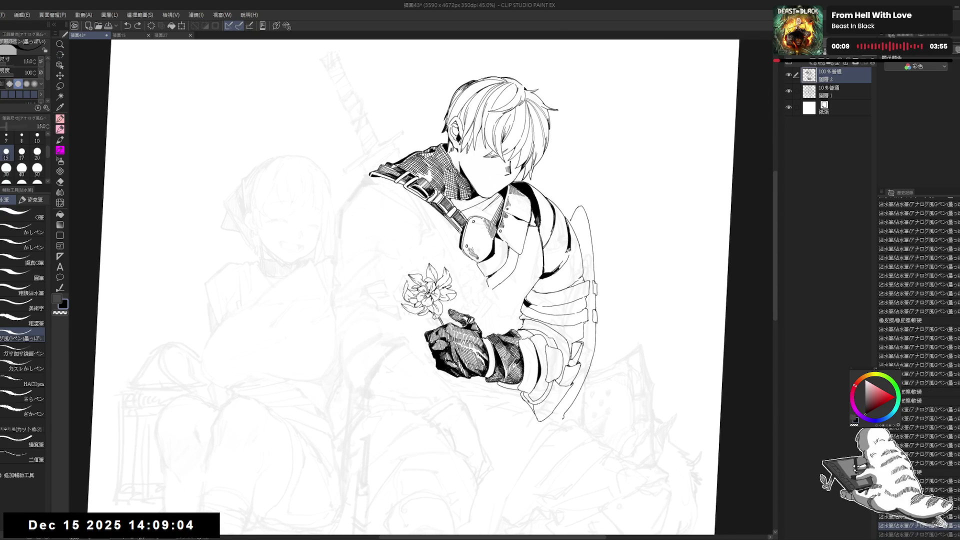
{"action": "key", "text": "ctrl+y"}
{"action": "key", "text": "ctrl+z"}
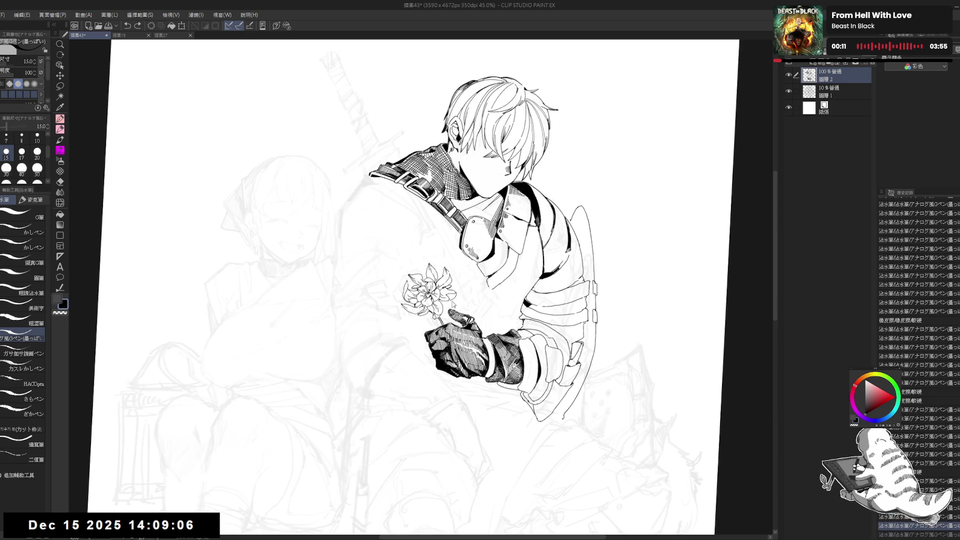
{"action": "key", "text": "ctrl+y"}
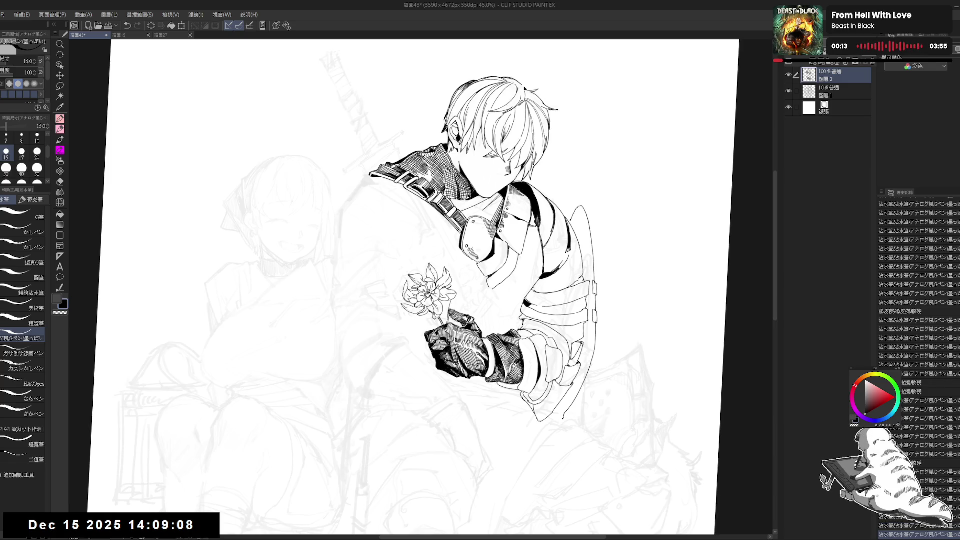
{"action": "key", "text": "ctrl+z"}
{"action": "key", "text": "ctrl+y"}
Step: Tilt the canvas view and back, redo several history steps, and return to the G-pen
{"action": "key", "text": "shift+space"}
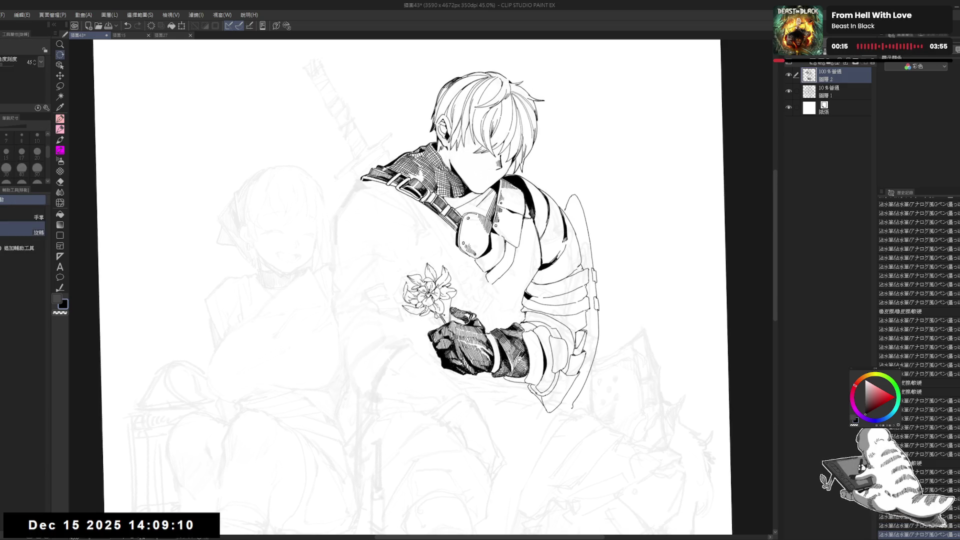
{"action": "key", "text": "ctrl+y"}
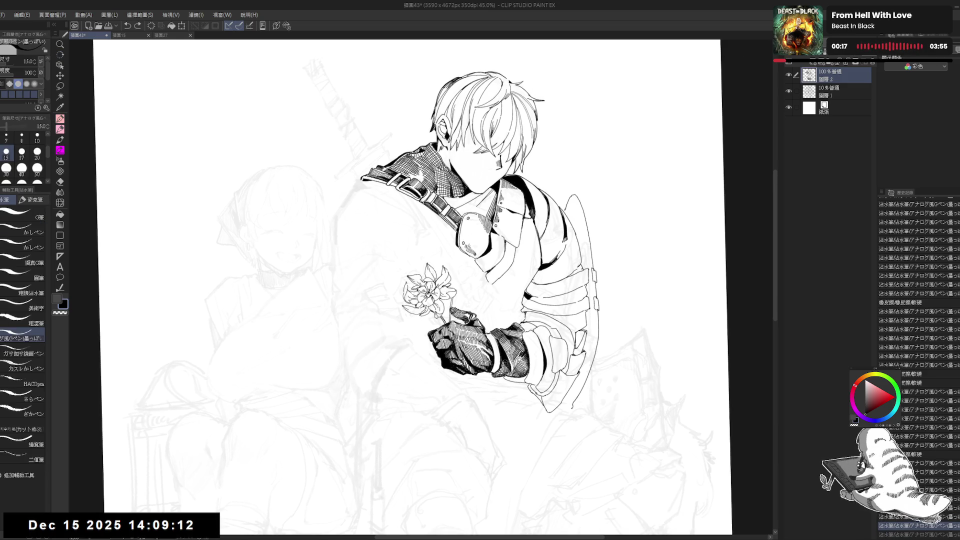
{"action": "key", "text": "shift+space"}
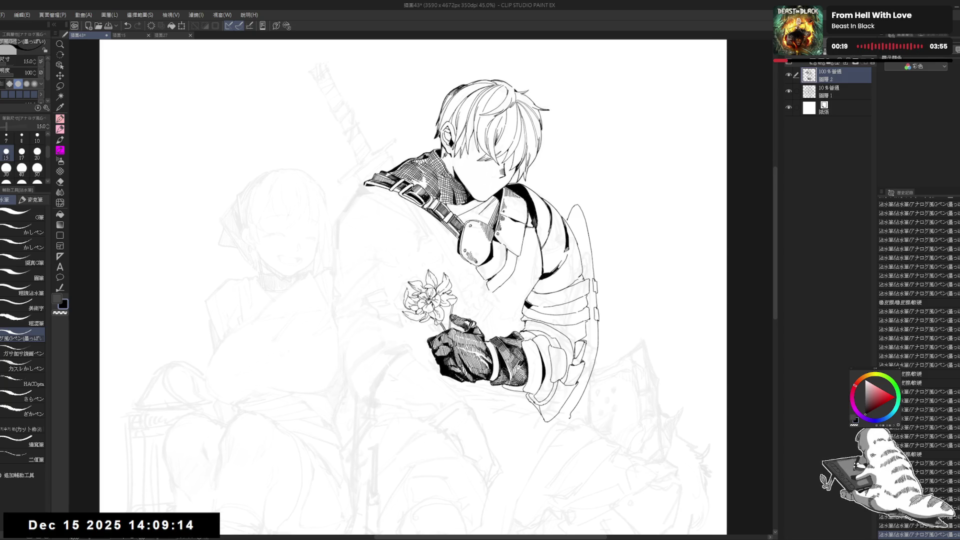
{"action": "key", "text": "ctrl+y"}
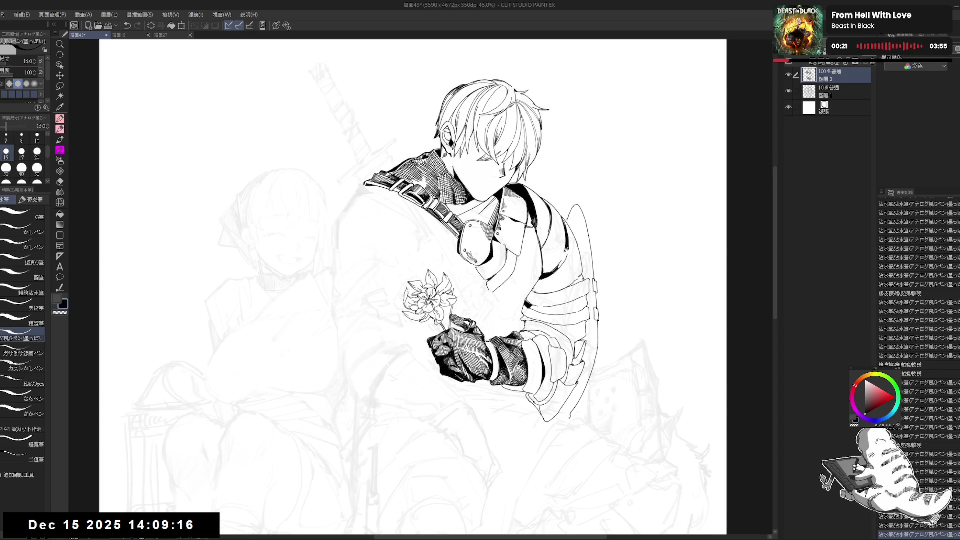
{"action": "key", "text": "ctrl+y"}
{"action": "key", "text": "ctrl+y"}
{"action": "key", "text": "e"}
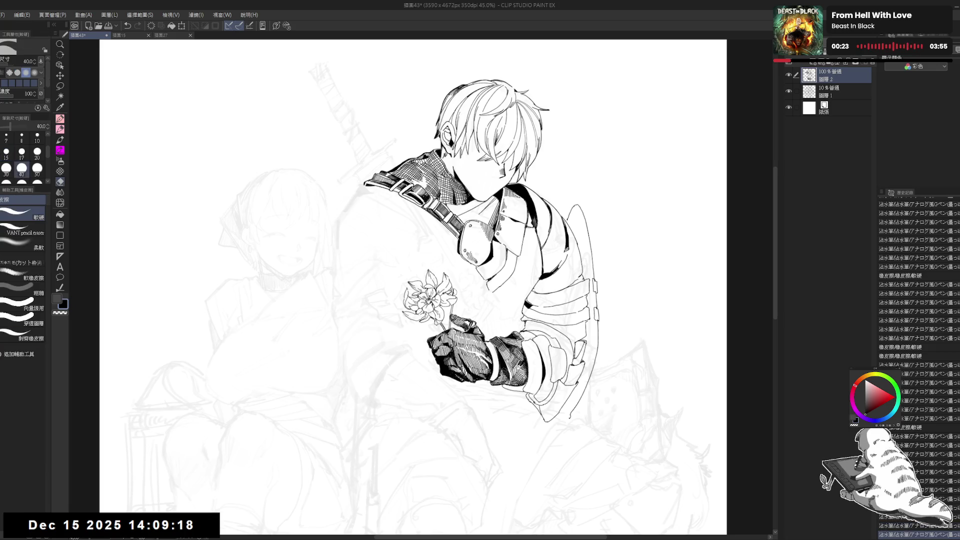
{"action": "key", "text": "ctrl+y"}
{"action": "key", "text": "ctrl+y"}
{"action": "key", "text": "ctrl+y"}
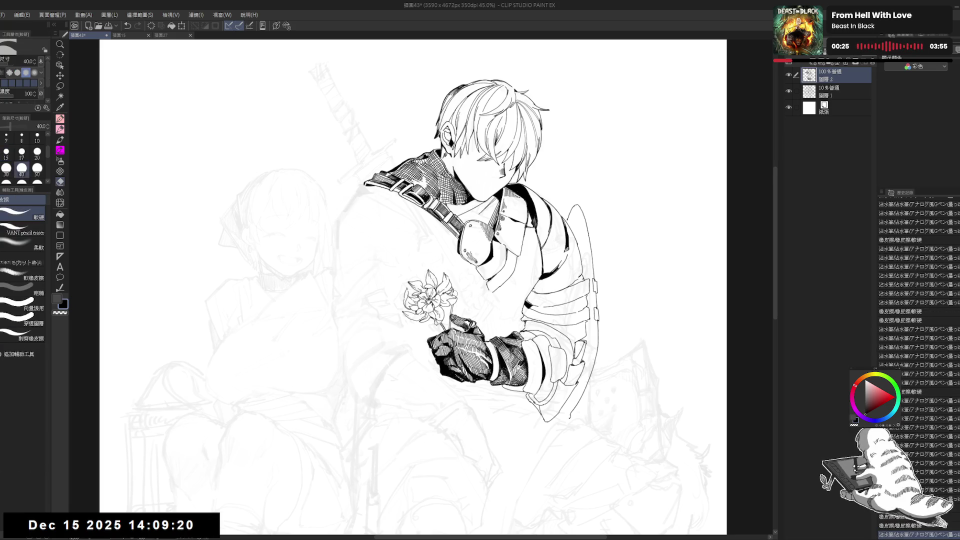
{"action": "key", "text": "ctrl+y"}
{"action": "key", "text": "p"}
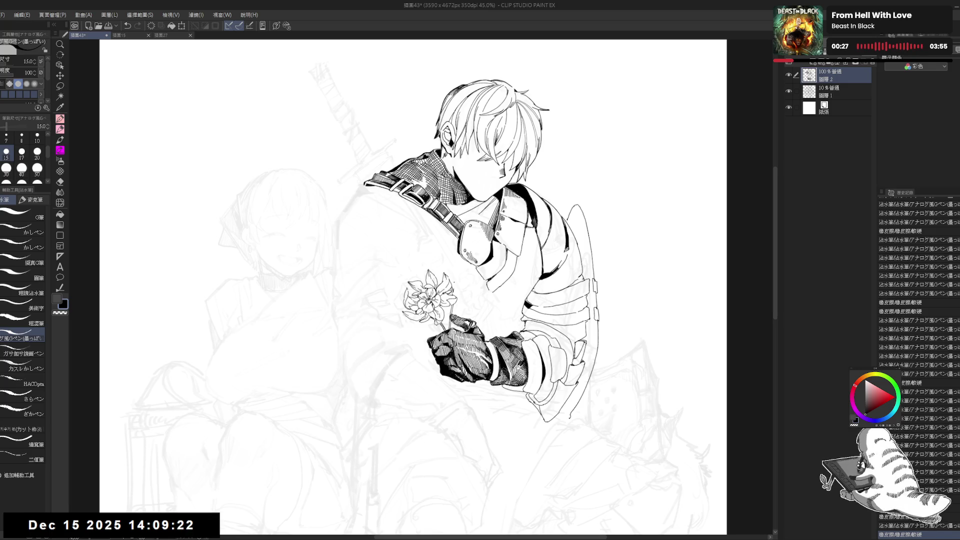
Step: Ink the thin stem and leaf strokes sprouting up and right above the flower
{"action": "left_click", "coordinate": [455, 276]}
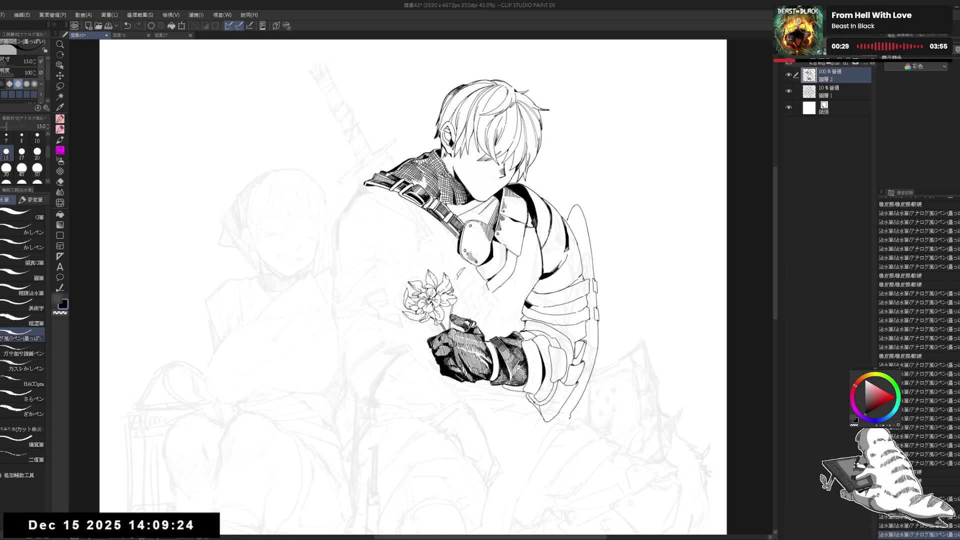
{"action": "key", "text": "ctrl+z"}
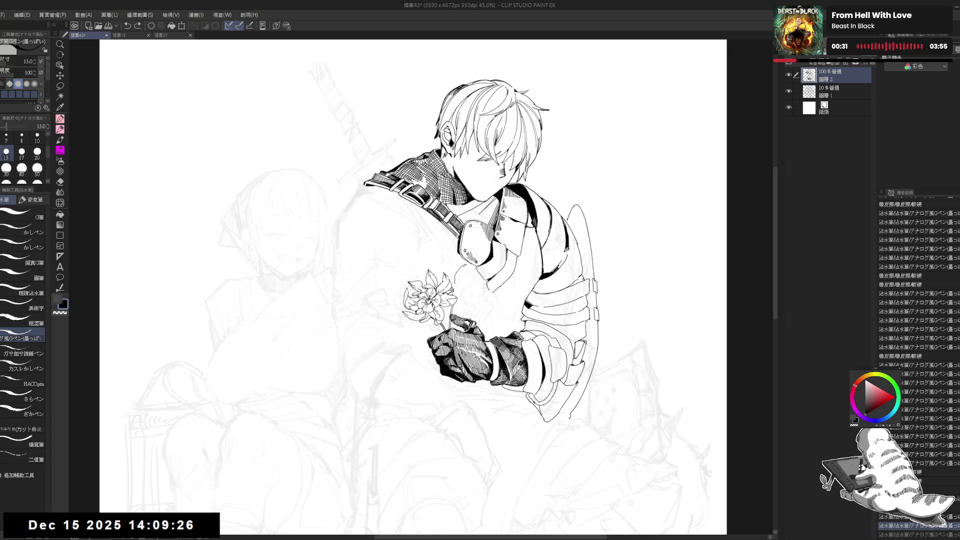
{"action": "left_click_drag", "start_coordinate": [462, 268], "coordinate": [456, 280]}
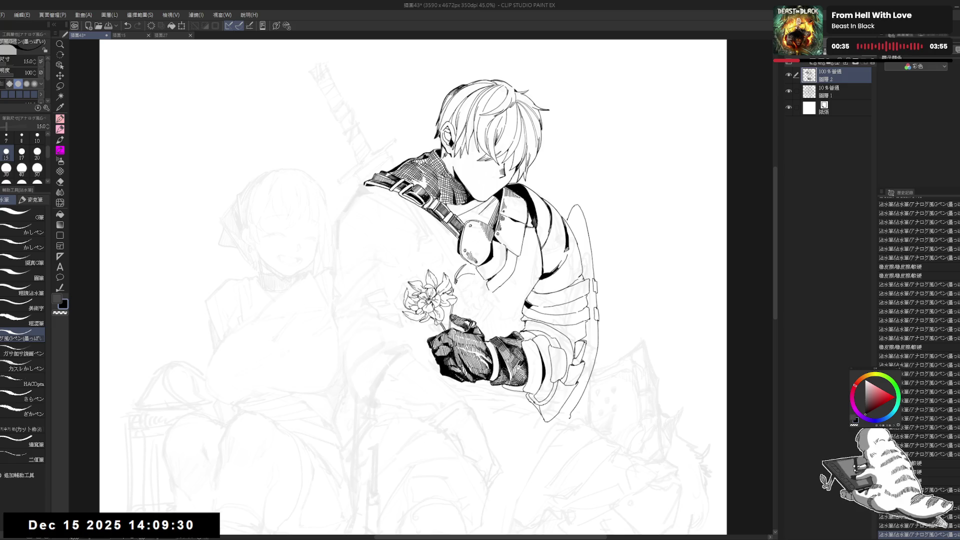
{"action": "mouse_move", "coordinate": [460, 270]}
{"action": "left_mouse_down"}
{"action": "mouse_move", "coordinate": [470, 278]}
{"action": "mouse_move", "coordinate": [475, 259]}
{"action": "left_mouse_up"}
{"action": "left_click_drag", "start_coordinate": [473, 254], "coordinate": [477, 261]}
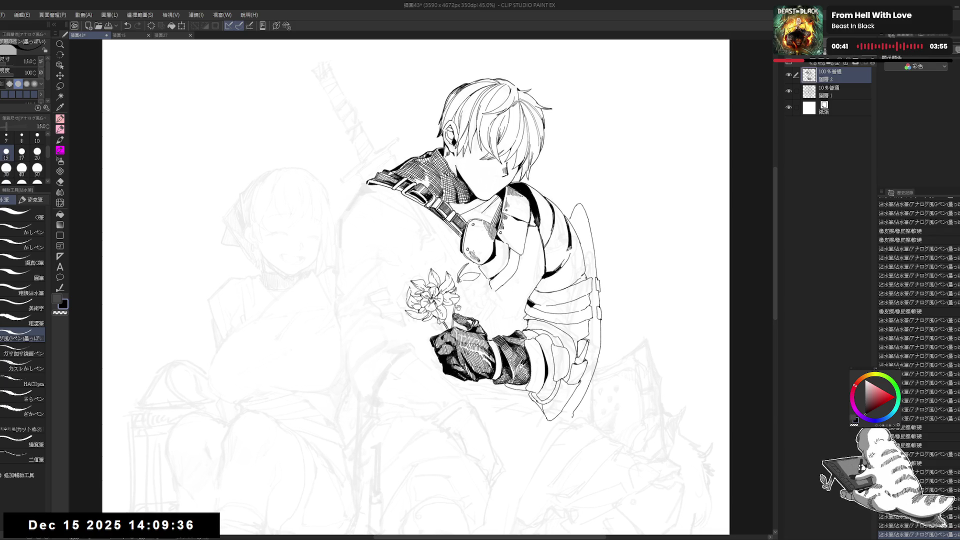
{"action": "mouse_move", "coordinate": [479, 257]}
{"action": "left_mouse_down"}
{"action": "mouse_move", "coordinate": [456, 402]}
{"action": "mouse_move", "coordinate": [450, 390]}
{"action": "left_mouse_up"}
{"action": "mouse_move", "coordinate": [452, 264]}
{"action": "left_mouse_down"}
{"action": "mouse_move", "coordinate": [460, 271]}
{"action": "mouse_move", "coordinate": [467, 260]}
{"action": "left_mouse_up"}
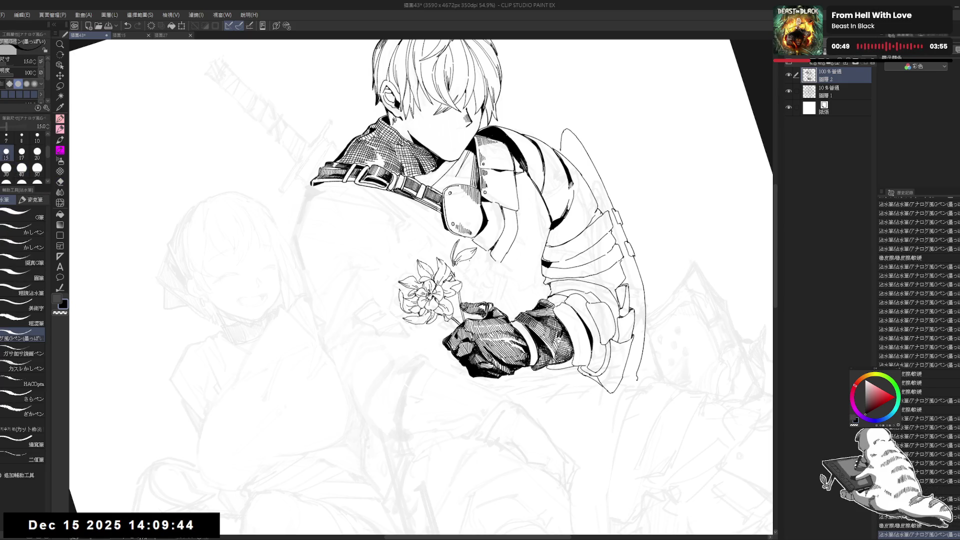
Step: Erase a stray spot near the flower with the Eraser, then return to the G-pen
{"action": "key", "text": "e"}
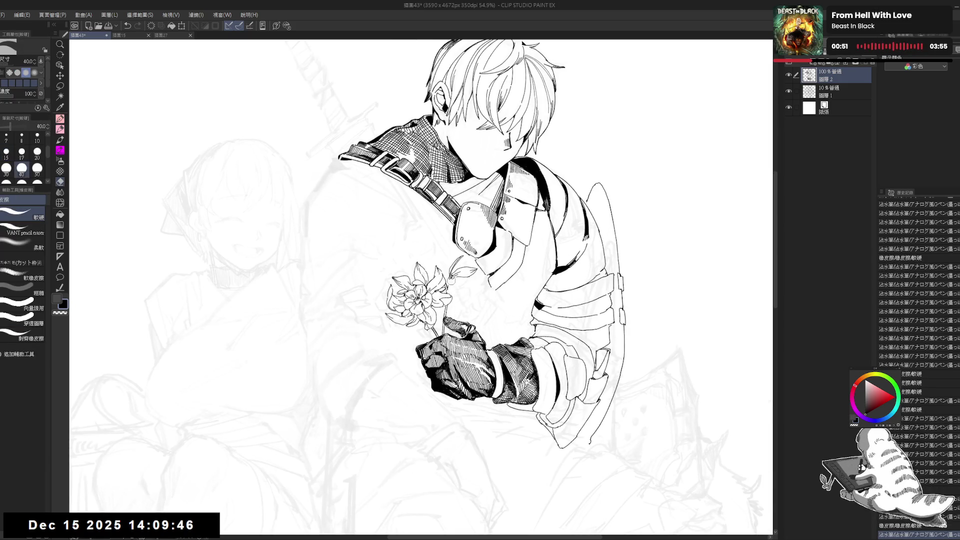
{"action": "key", "text": "p"}
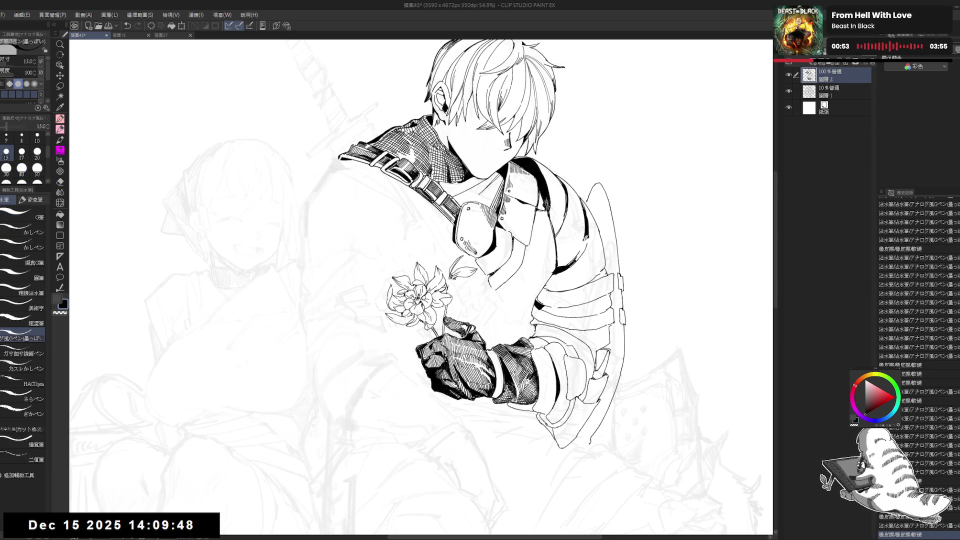
{"action": "key", "text": "e"}
{"action": "left_click_drag", "start_coordinate": [451, 278], "coordinate": [473, 289]}
{"action": "key", "text": "p"}
{"action": "key", "text": "ctrl+z"}
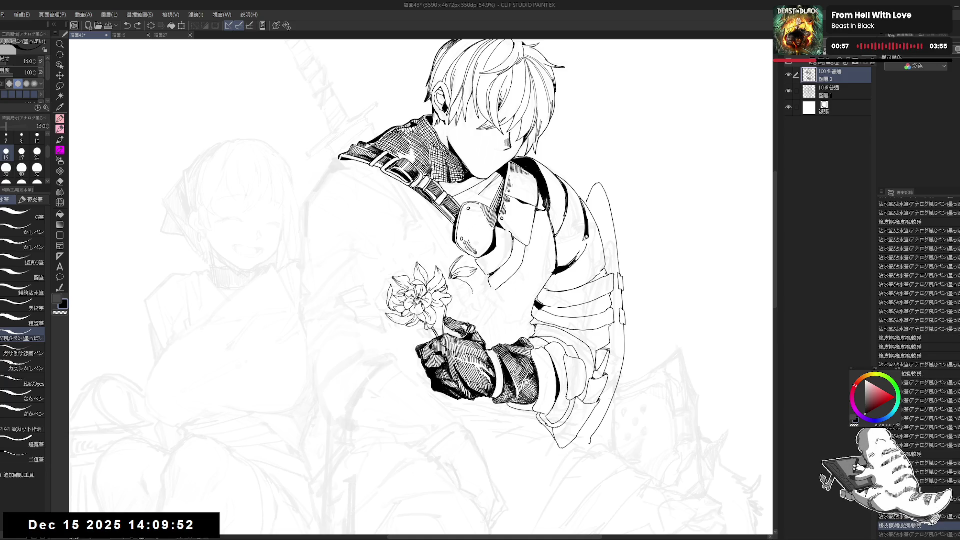
{"action": "key", "text": "ctrl+y"}
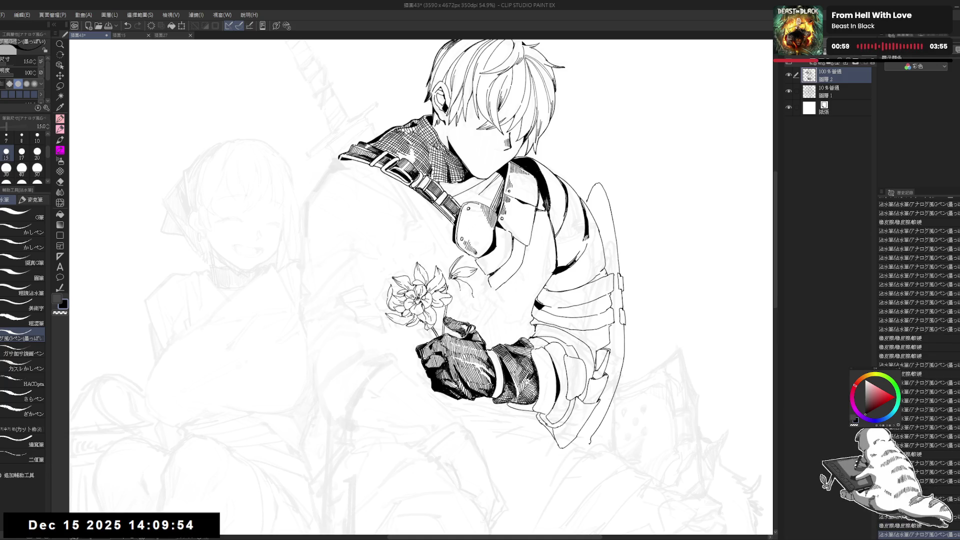
Step: Ink another line along the leaf and zoom out
{"action": "left_click_drag", "start_coordinate": [456, 279], "coordinate": [472, 288]}
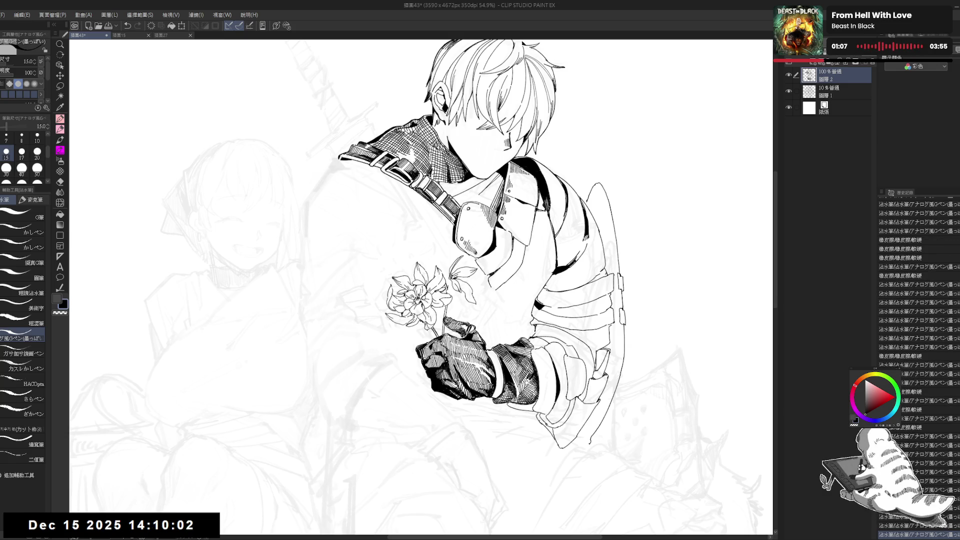
{"action": "key", "text": "ctrl+z"}
{"action": "key", "text": "ctrl+z"}
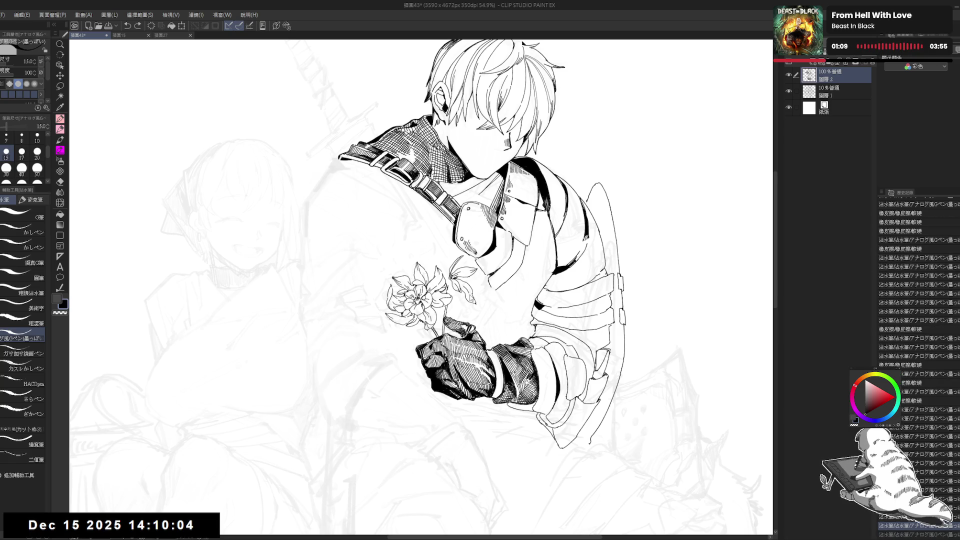
{"action": "key", "text": "ctrl+y"}
{"action": "key", "text": "ctrl+y"}
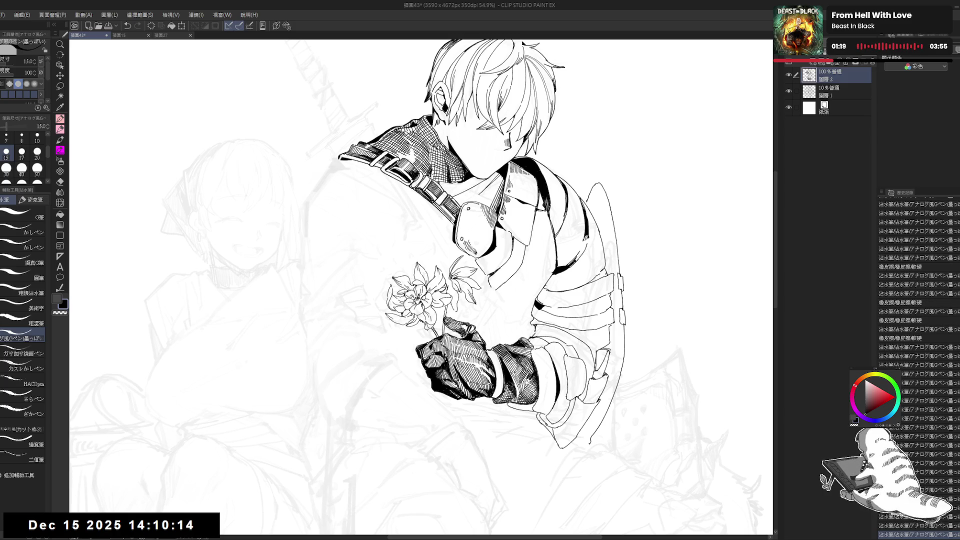
{"action": "scroll", "coordinate": [460, 287], "scroll_direction": "down", "scroll_amount": 1}
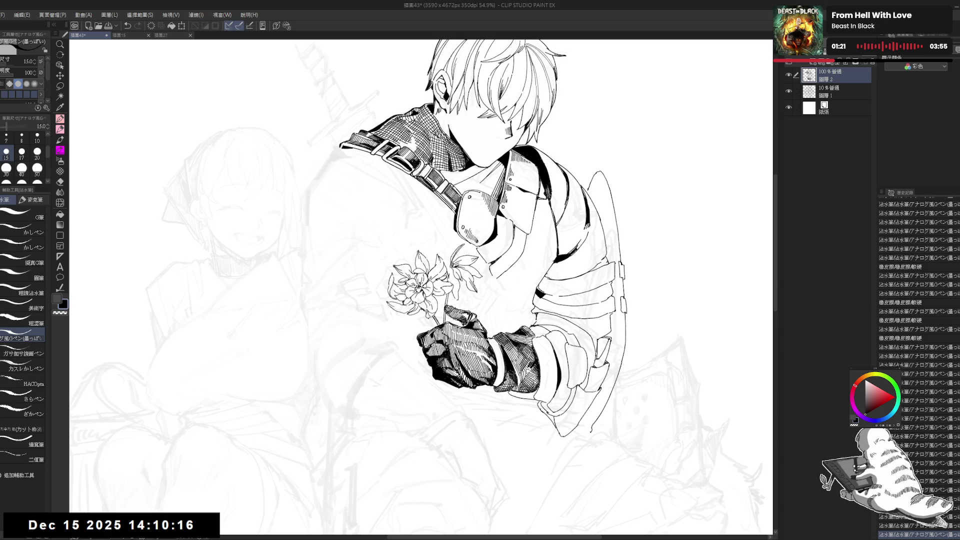